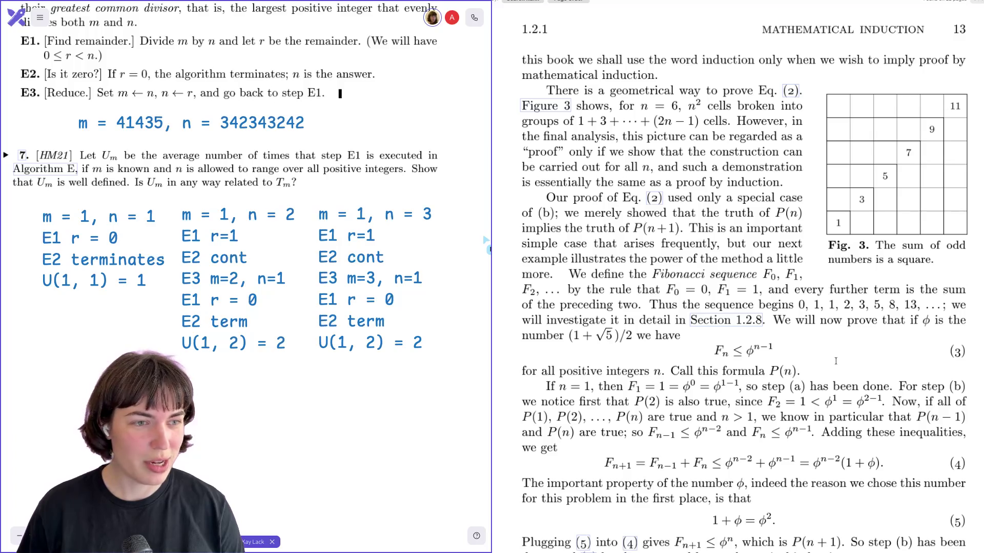
pyautogui.scroll(-1, 835, 360)
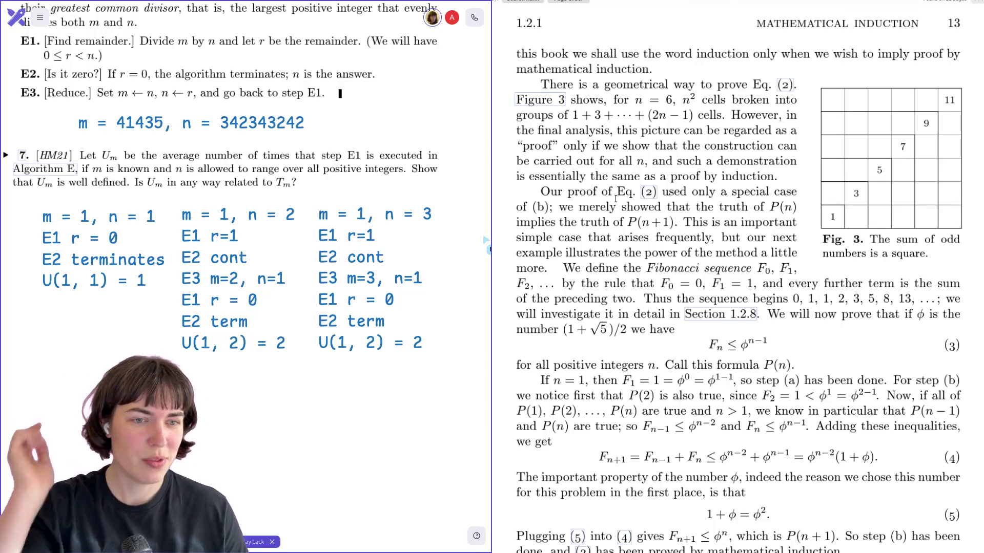
pyautogui.scroll(-1, 614, 198)
pyautogui.scroll(-1, 615, 199)
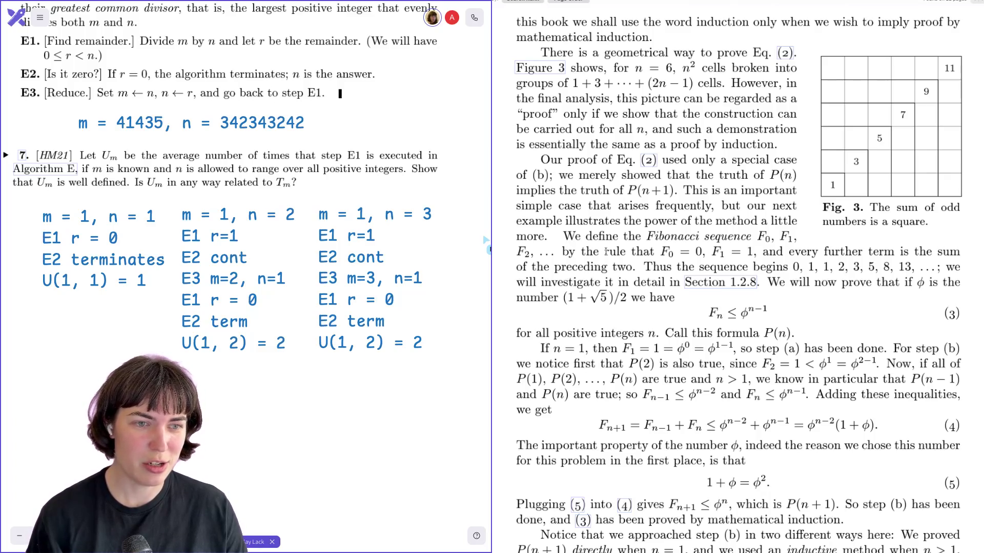
pyautogui.scroll(-2, 606, 251)
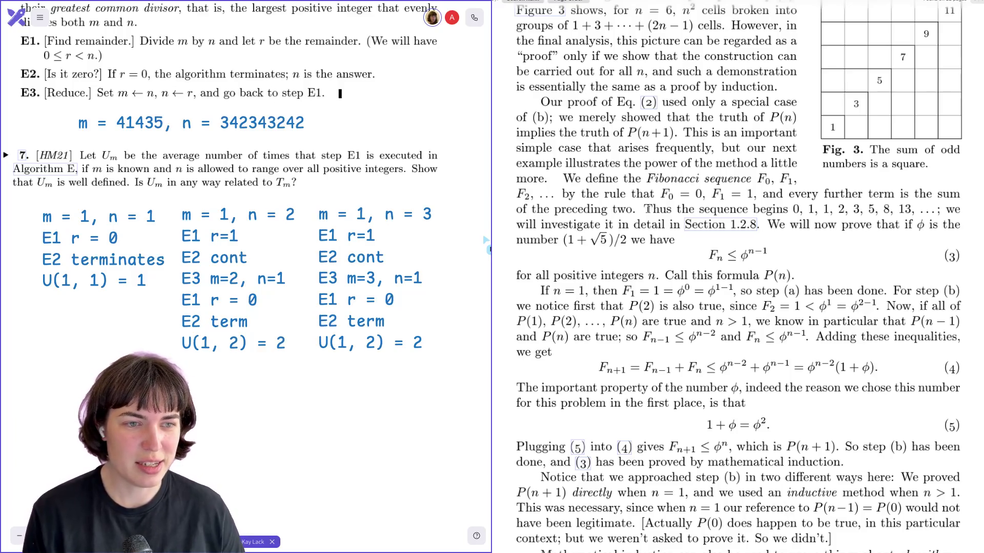
pyautogui.scroll(-1, 648, 210)
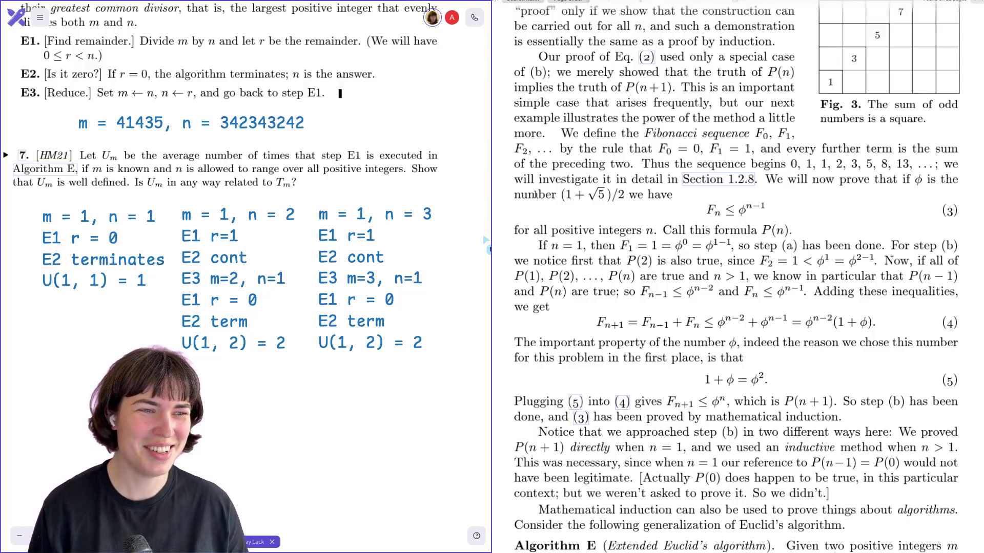
pyautogui.scroll(1, 534, 195)
pyautogui.scroll(1, 534, 194)
pyautogui.scroll(1, 534, 195)
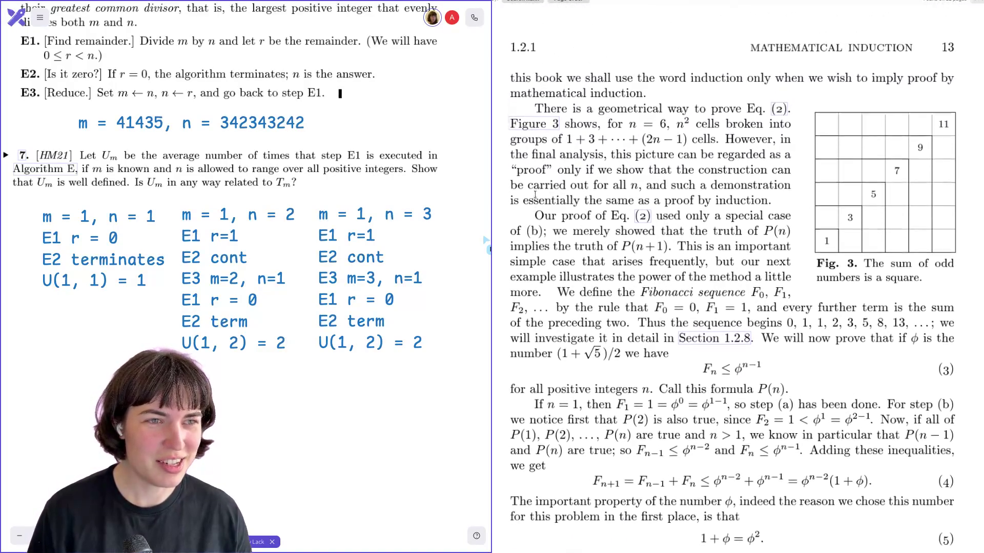
pyautogui.scroll(2, 534, 194)
pyautogui.scroll(2, 535, 194)
pyautogui.scroll(1, 531, 197)
pyautogui.scroll(2, 530, 198)
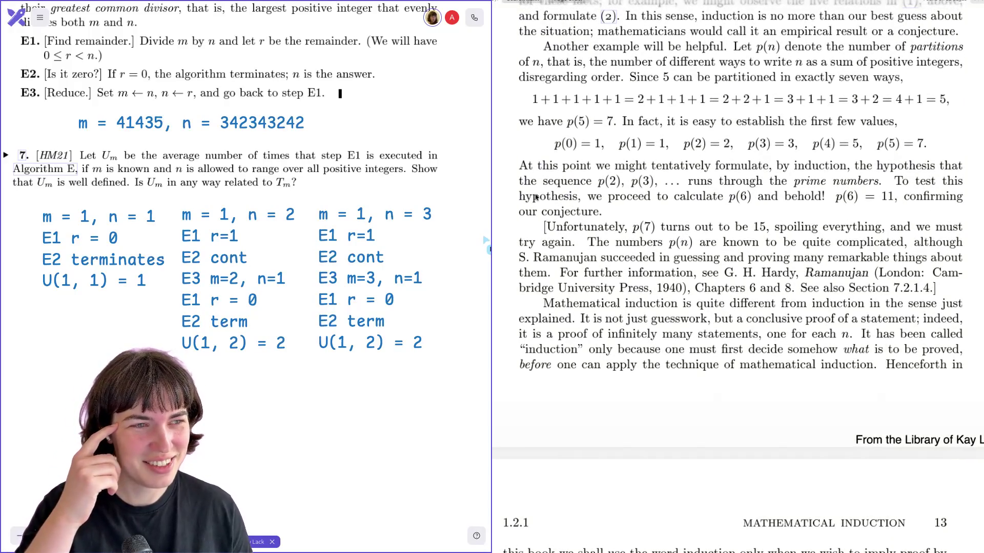
pyautogui.scroll(-4, 534, 195)
pyautogui.scroll(-2, 535, 195)
pyautogui.scroll(-1, 534, 194)
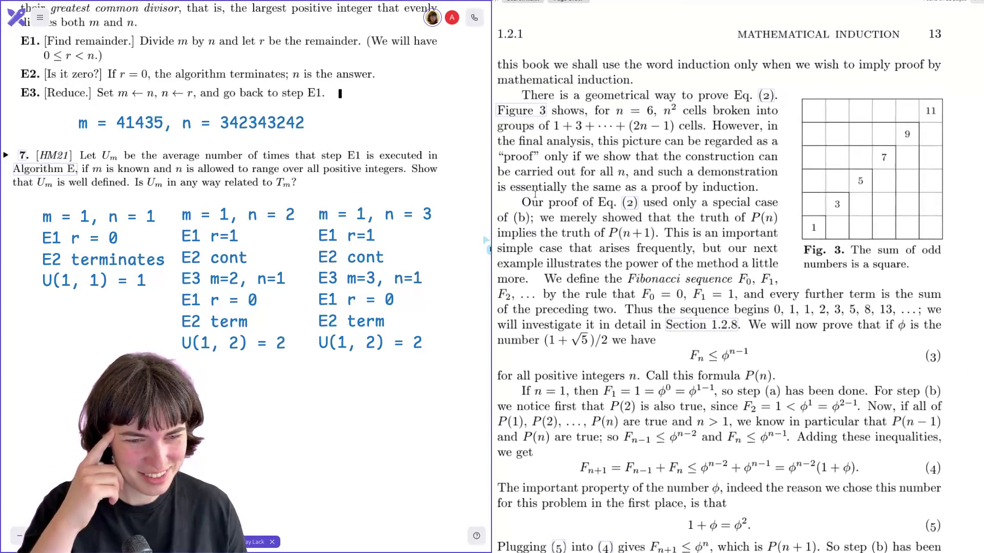
pyautogui.scroll(-1, 534, 194)
pyautogui.scroll(-1, 533, 195)
pyautogui.hscroll(-1, 536, 198)
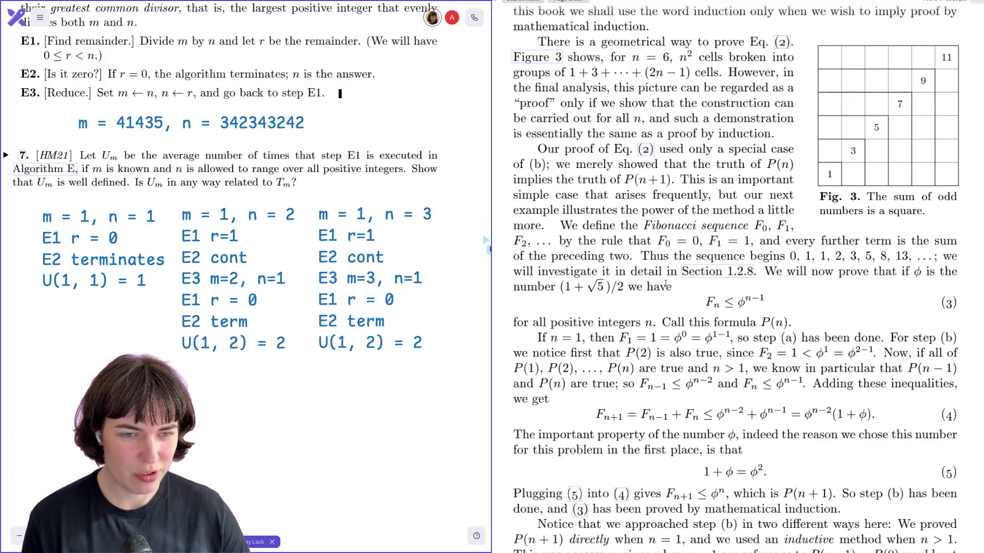
pyautogui.scroll(-2, 665, 284)
pyautogui.scroll(-3, 665, 284)
pyautogui.scroll(-1, 665, 284)
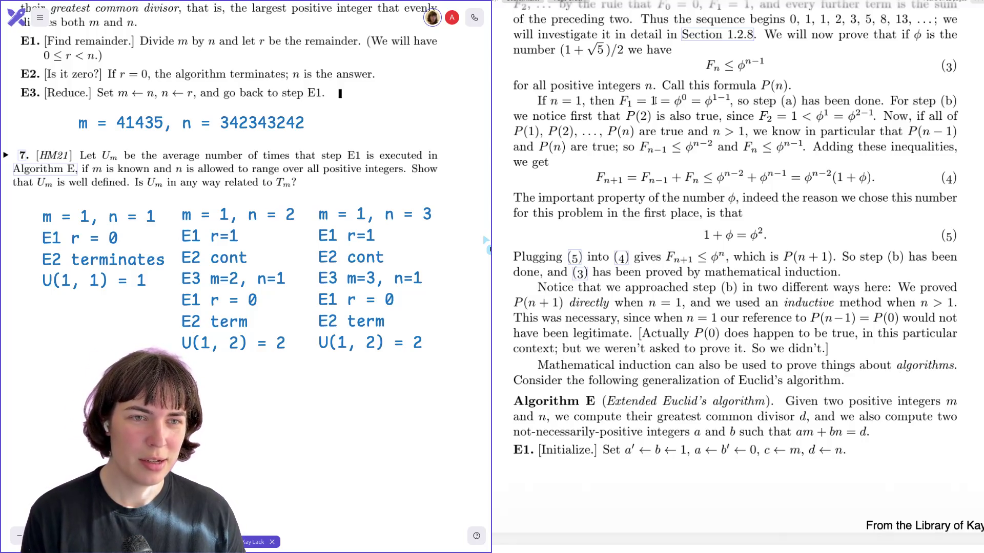
pyautogui.scroll(1, 629, 101)
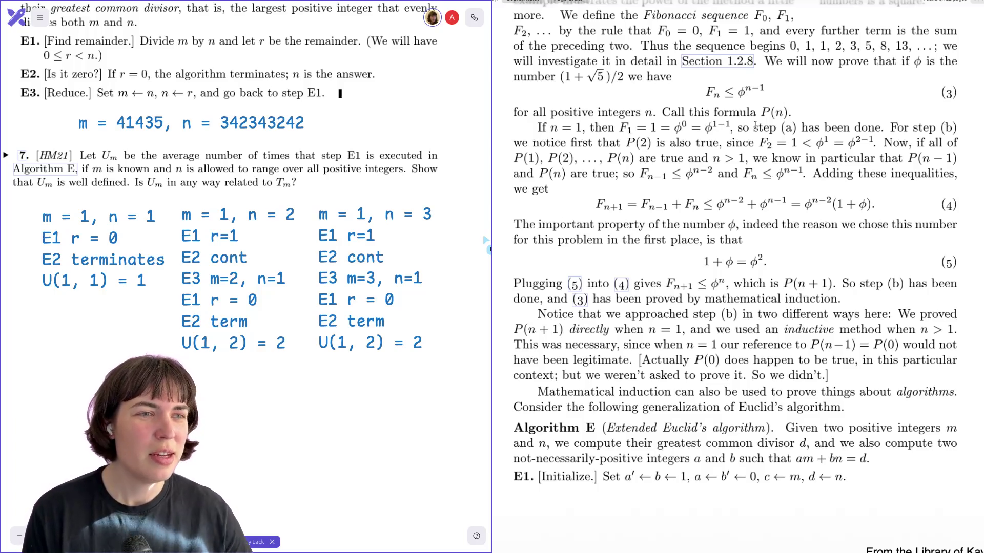
pyautogui.scroll(2, 755, 127)
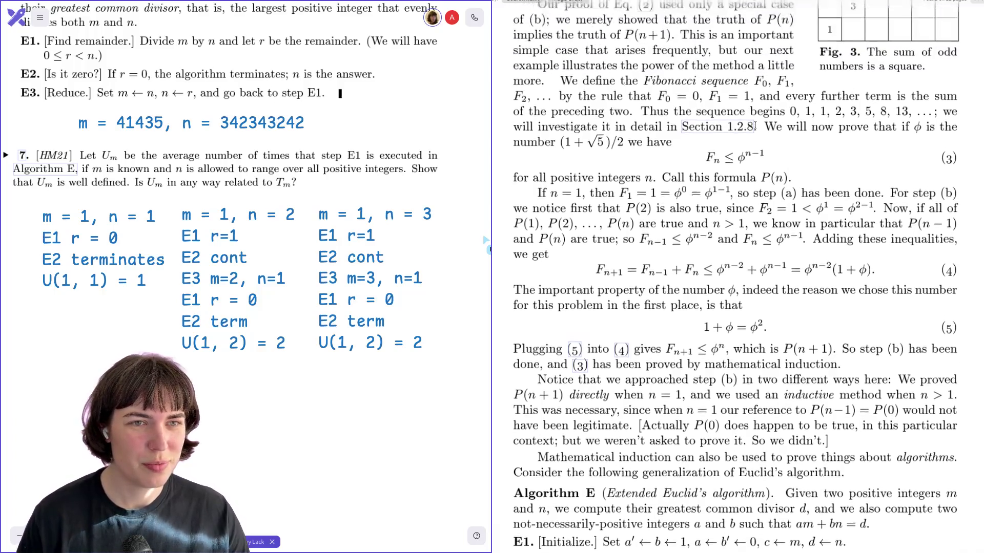
pyautogui.scroll(-2, 755, 123)
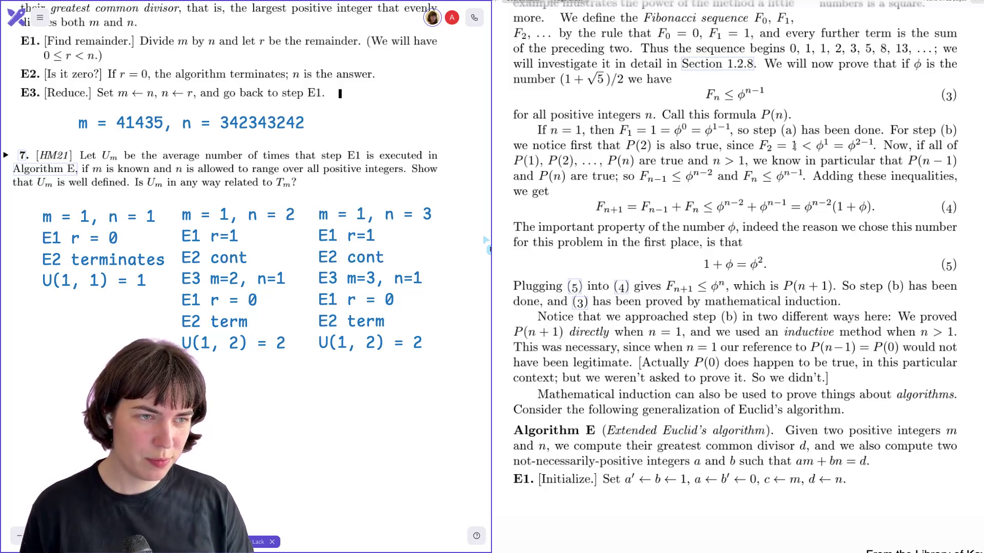
pyautogui.moveTo(817, 144); pyautogui.dragTo(824, 155)
pyautogui.click(824, 155)
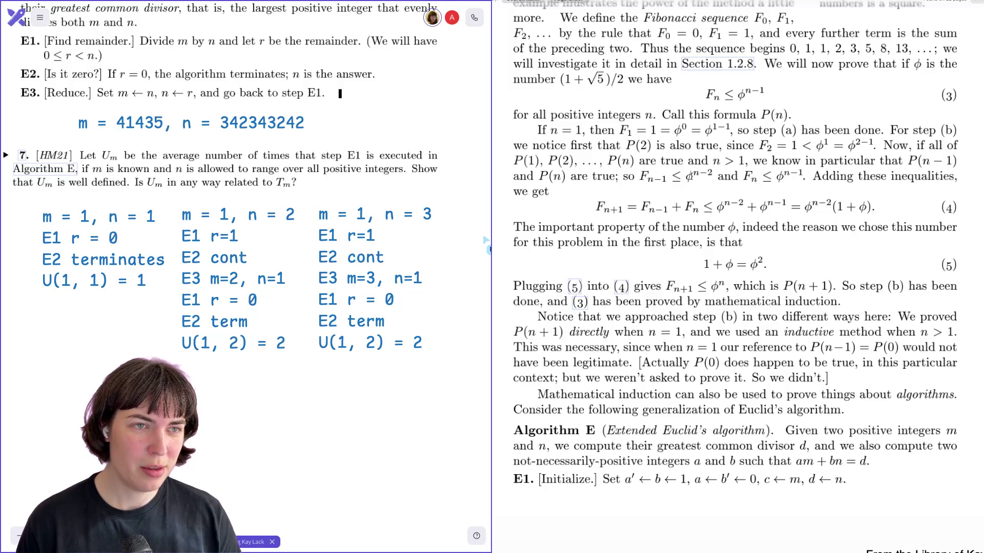
pyautogui.moveTo(686, 177); pyautogui.dragTo(699, 178)
pyautogui.click(713, 177)
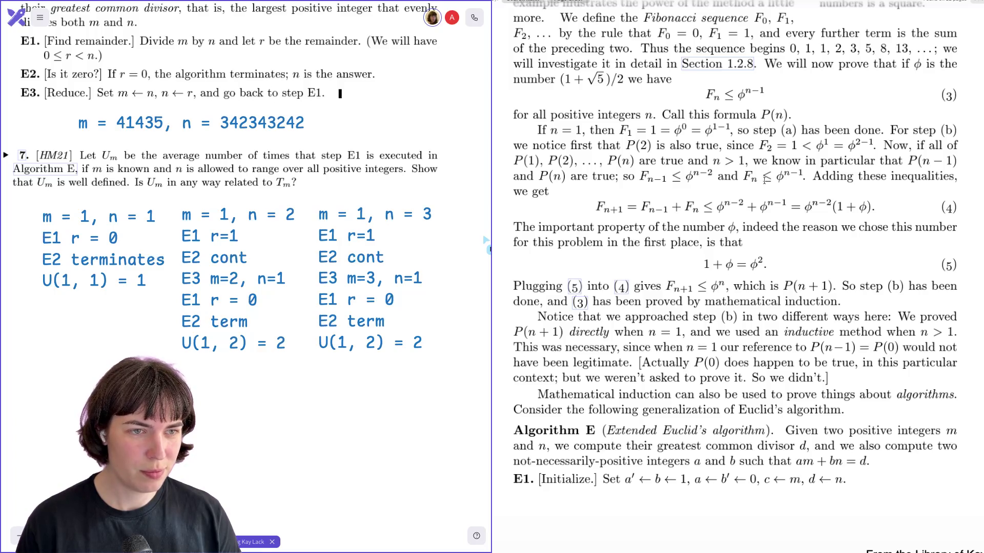
pyautogui.moveTo(742, 177); pyautogui.dragTo(782, 178)
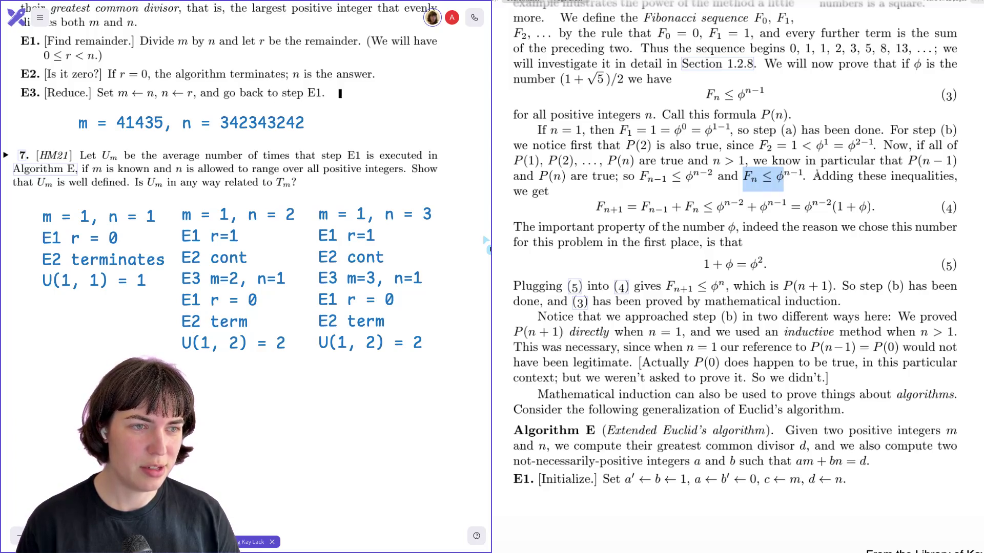
pyautogui.click(800, 174)
pyautogui.scroll(-2, 812, 177)
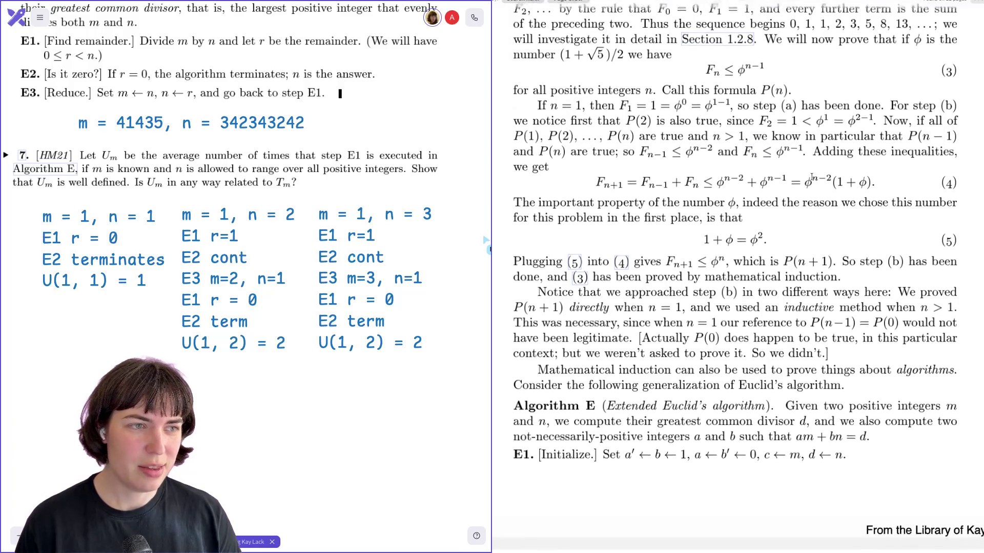
pyautogui.moveTo(600, 178); pyautogui.dragTo(880, 179)
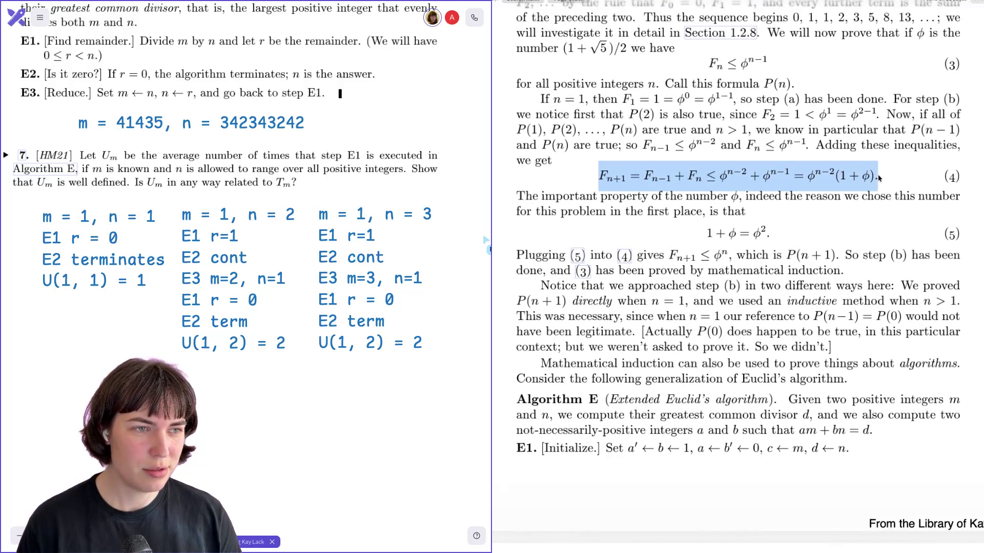
pyautogui.click(738, 161)
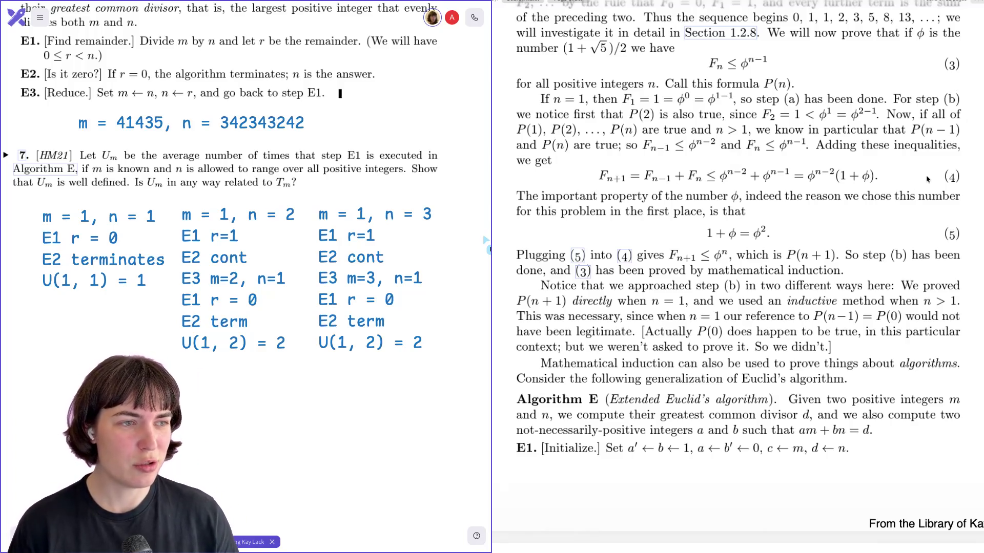
pyautogui.doubleClick(951, 176)
pyautogui.click(954, 233)
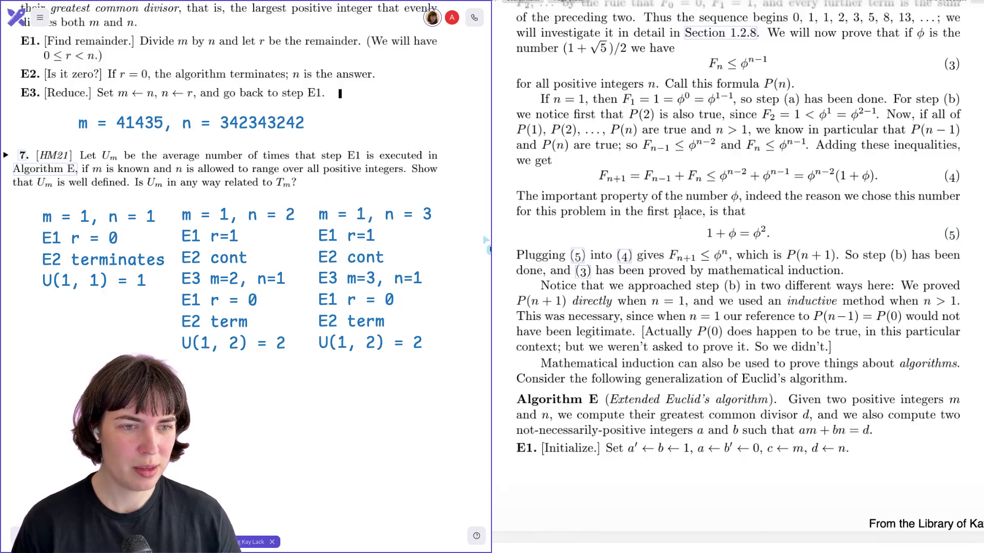
pyautogui.moveTo(654, 255); pyautogui.dragTo(887, 256)
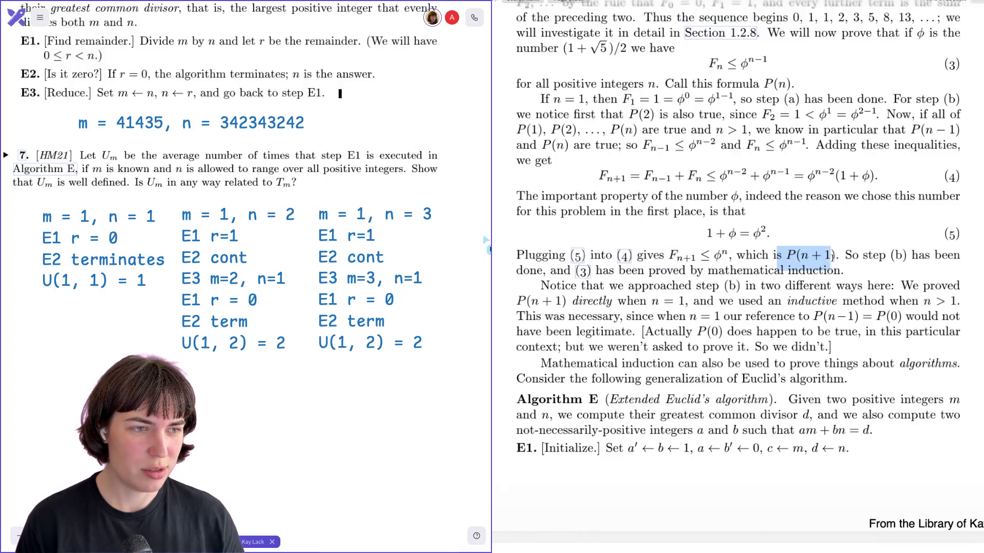
pyautogui.click(888, 256)
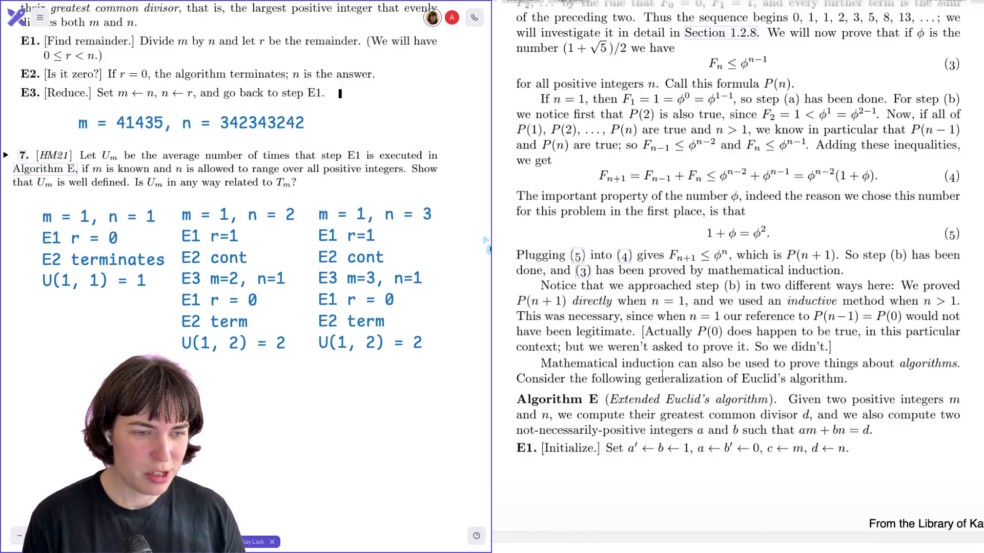
pyautogui.scroll(-1, 662, 374)
pyautogui.scroll(-2, 662, 374)
pyautogui.scroll(-1, 662, 375)
pyautogui.scroll(-1, 662, 373)
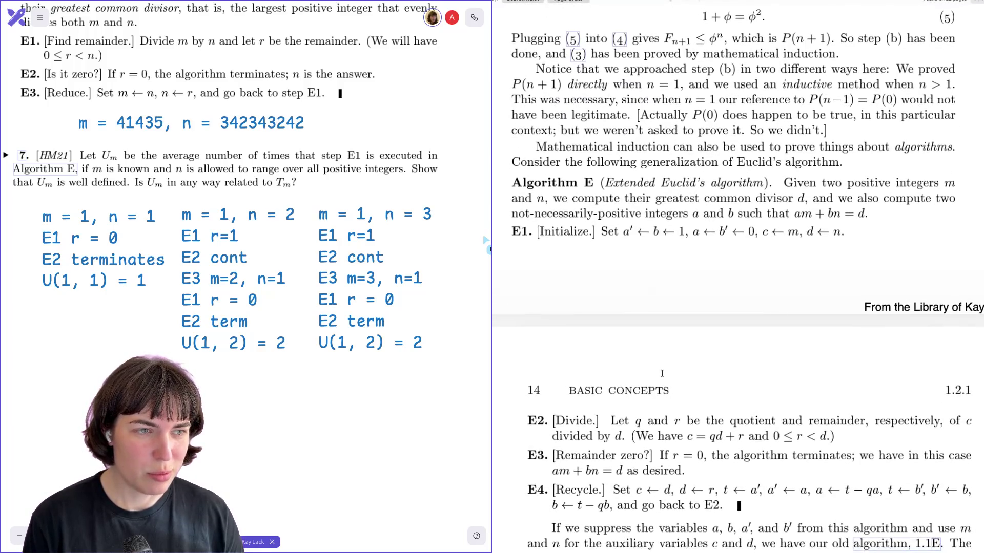
pyautogui.scroll(-1, 662, 375)
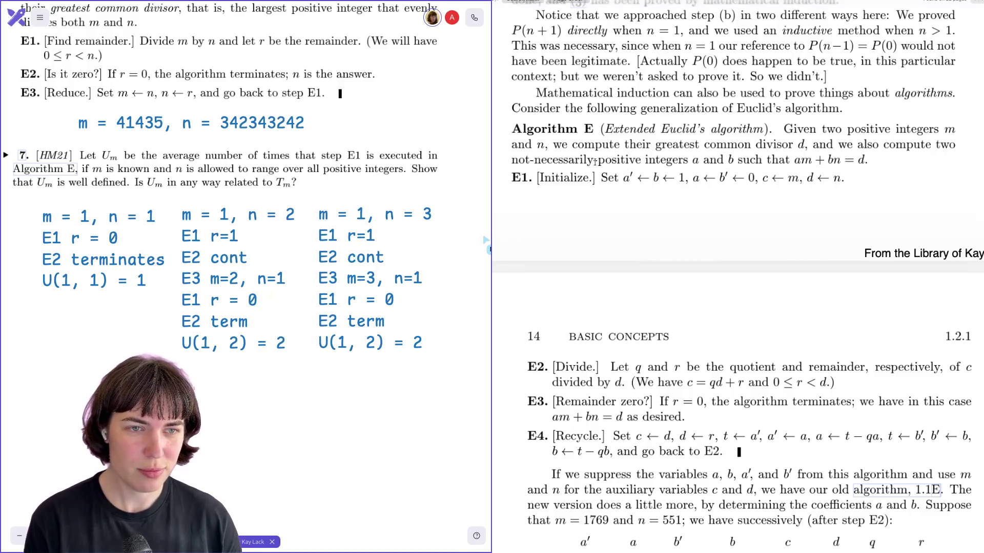
pyautogui.scroll(-1, 619, 180)
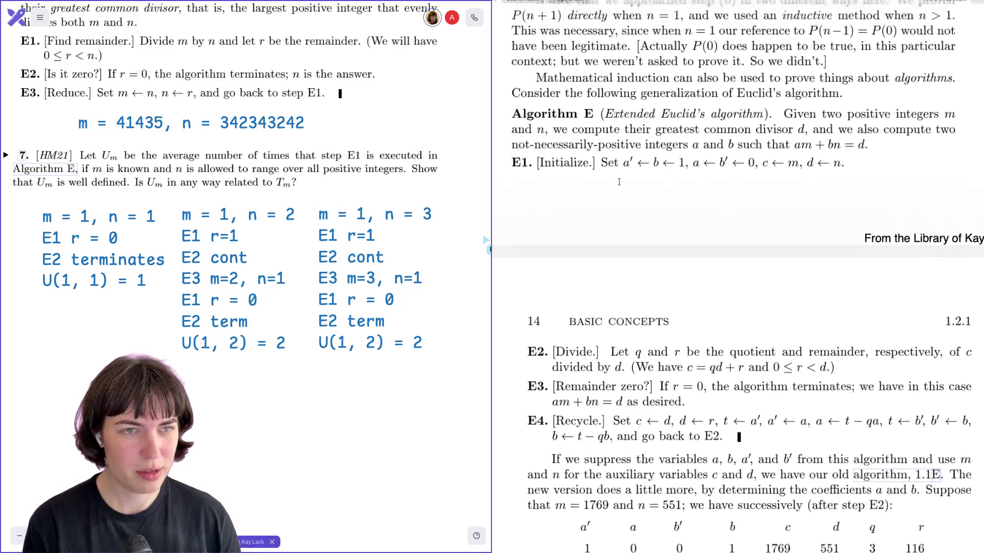
pyautogui.scroll(-1, 619, 181)
pyautogui.scroll(-1, 619, 181)
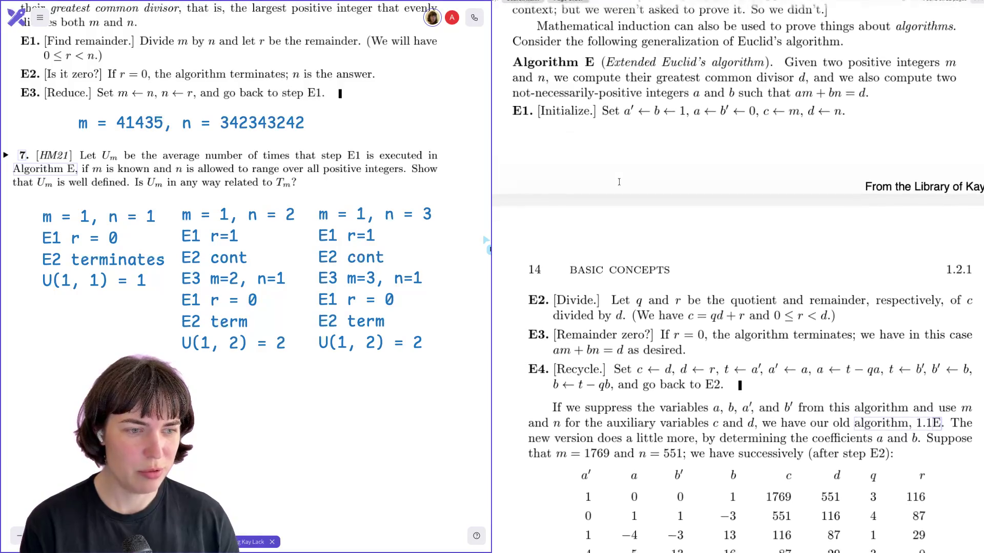
pyautogui.scroll(-1, 620, 169)
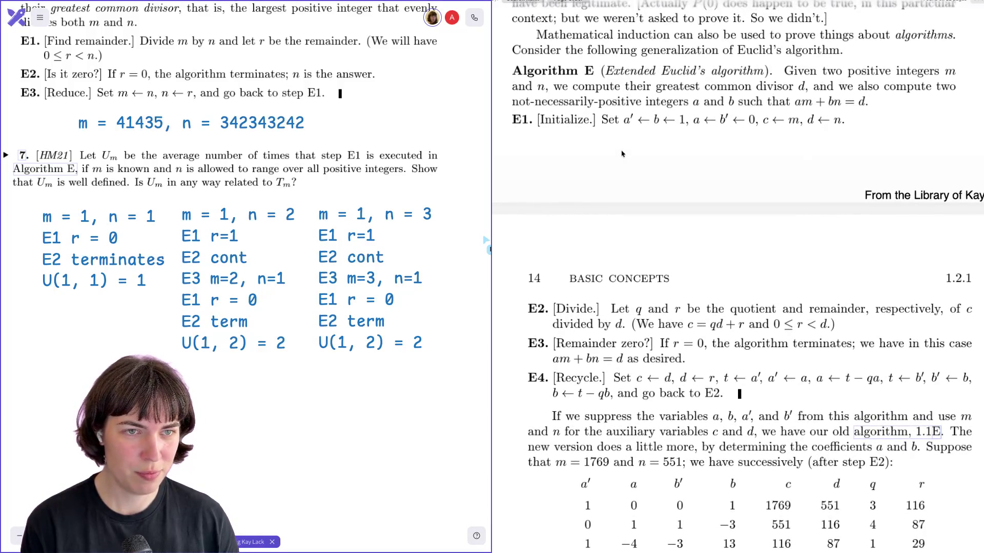
# Trace step E1's initial assignments a′ ← b ← 1 and a ← b′ ← 0 in the PDF text.
pyautogui.moveTo(609, 120); pyautogui.dragTo(753, 120)
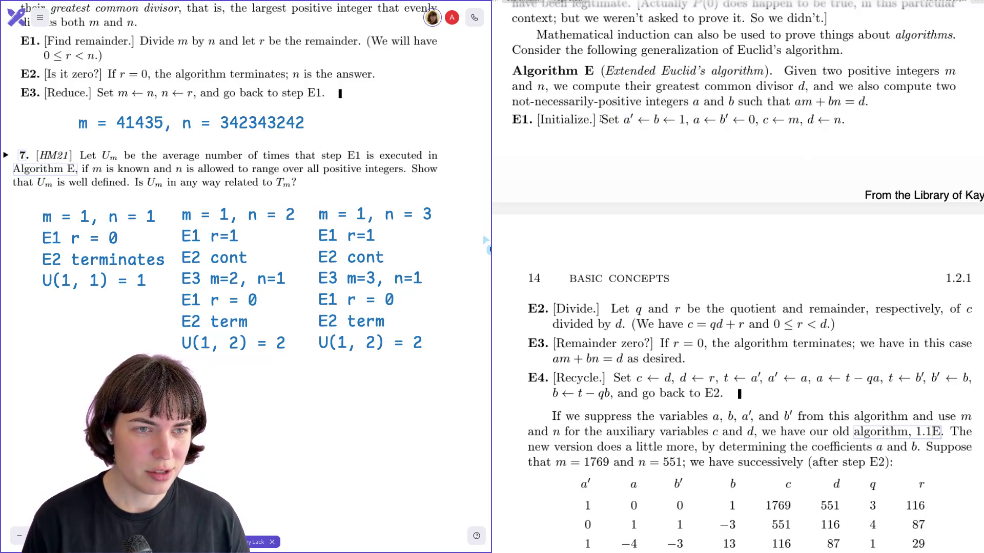
pyautogui.moveTo(601, 119); pyautogui.dragTo(696, 119)
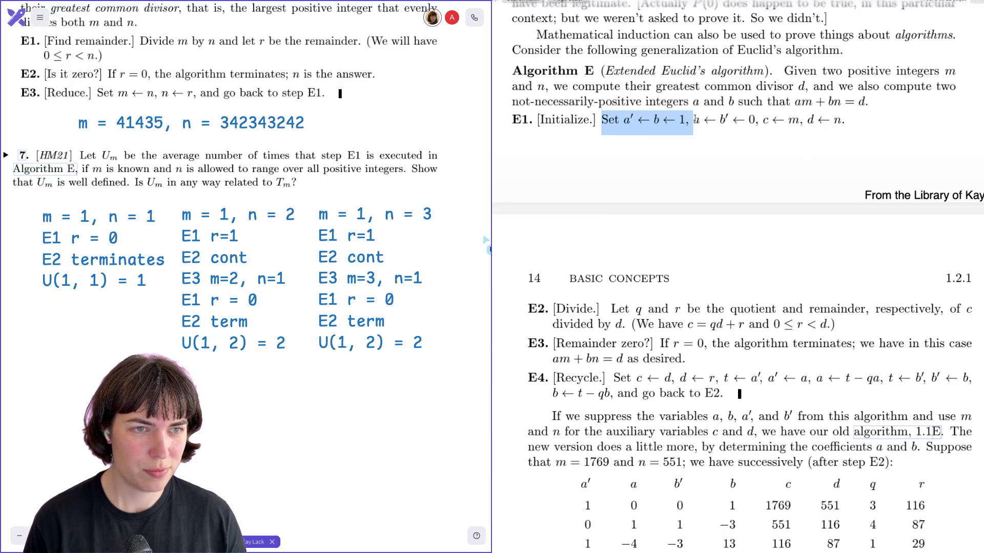
pyautogui.moveTo(623, 121); pyautogui.dragTo(662, 120)
pyautogui.click(648, 119)
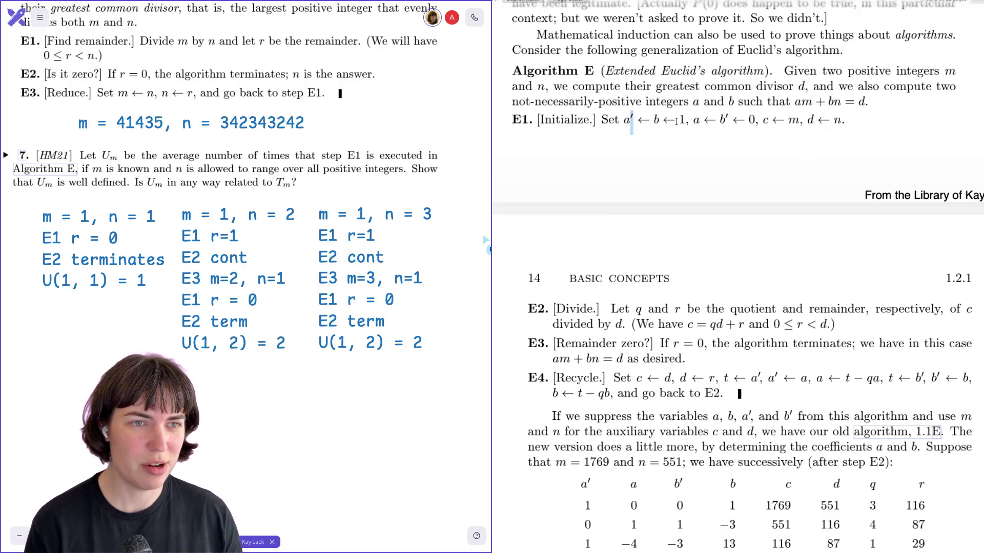
pyautogui.moveTo(684, 120); pyautogui.dragTo(624, 120)
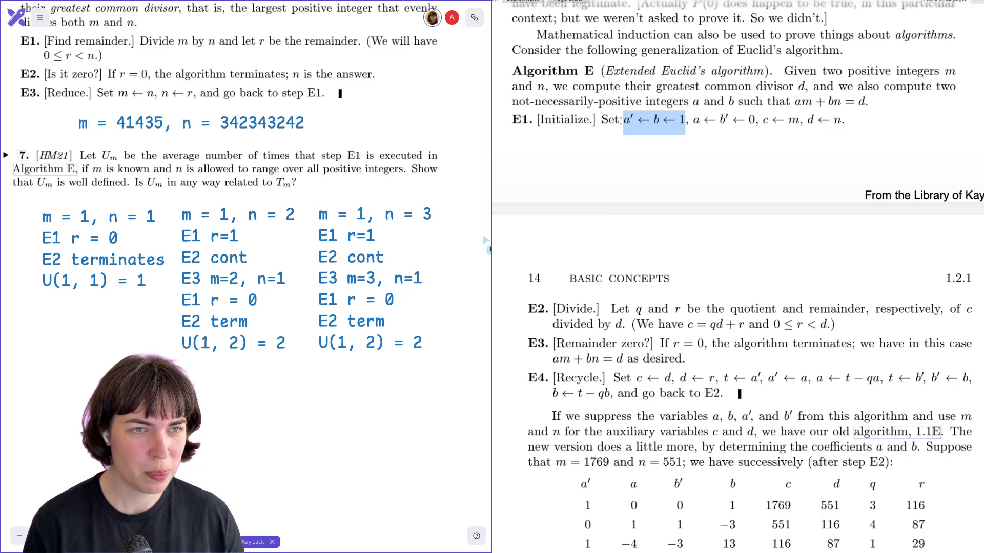
pyautogui.moveTo(691, 120); pyautogui.dragTo(844, 120)
pyautogui.click(753, 120)
pyautogui.click(837, 120)
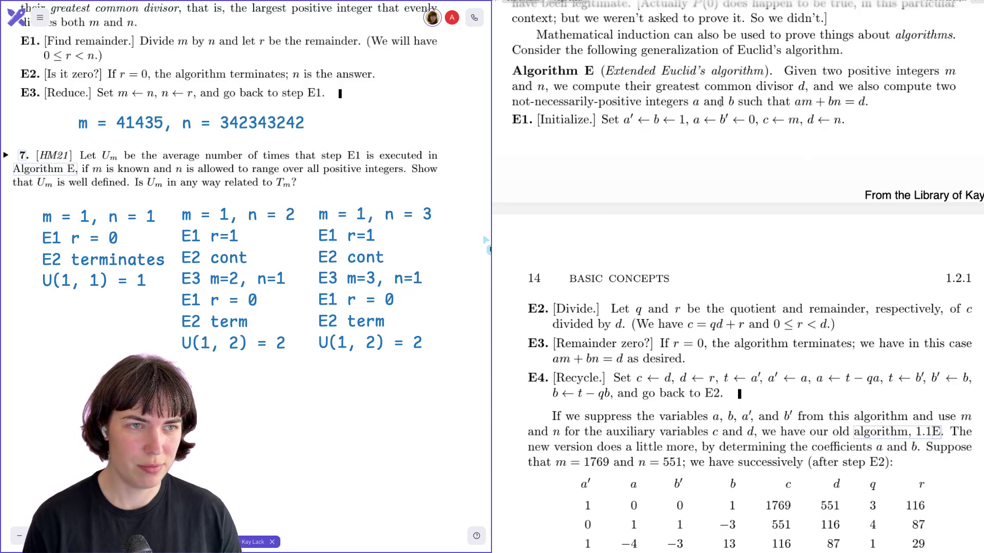
# Mark the am + bn = d condition, pointing out the m, then clear the mark.
pyautogui.moveTo(794, 101); pyautogui.dragTo(864, 112)
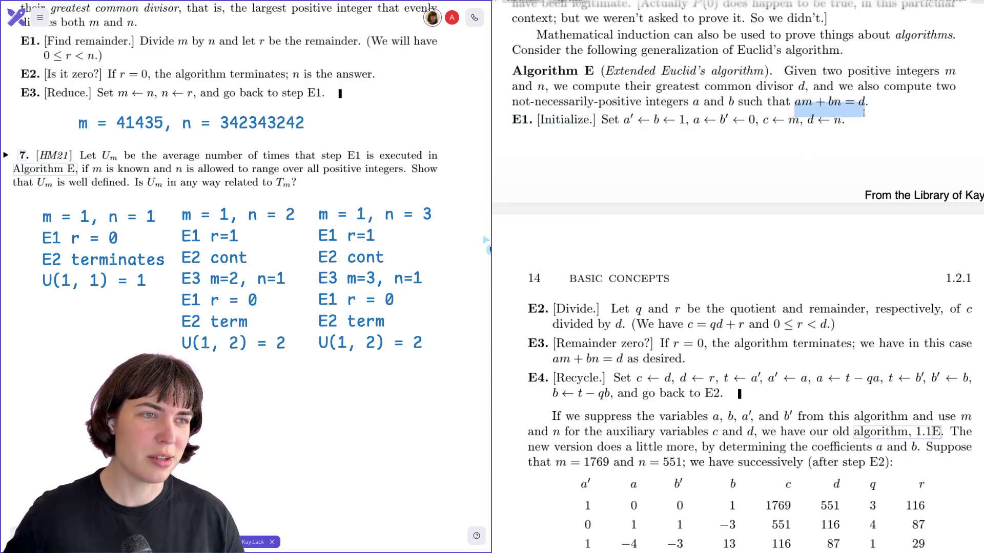
pyautogui.click(798, 101)
pyautogui.moveTo(798, 102); pyautogui.dragTo(861, 103)
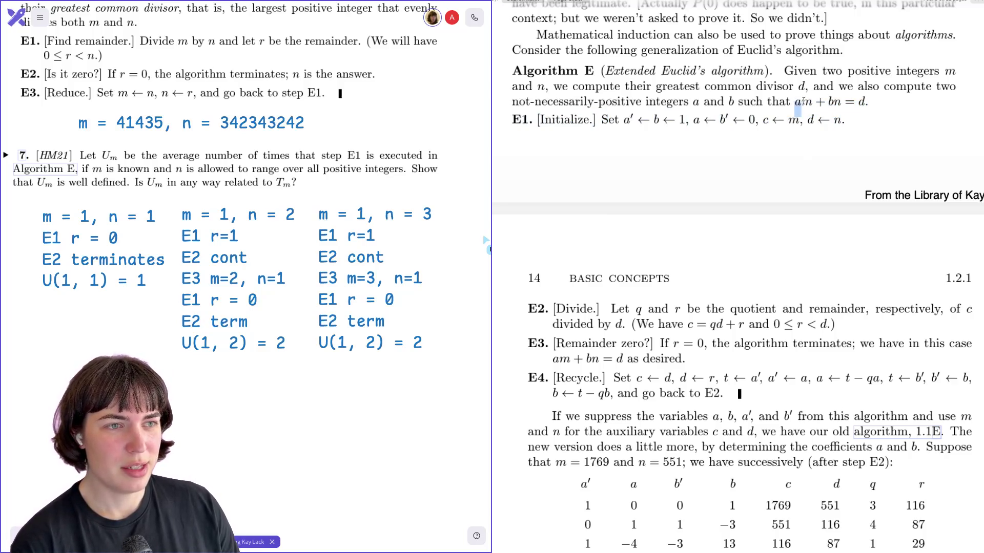
pyautogui.click(861, 103)
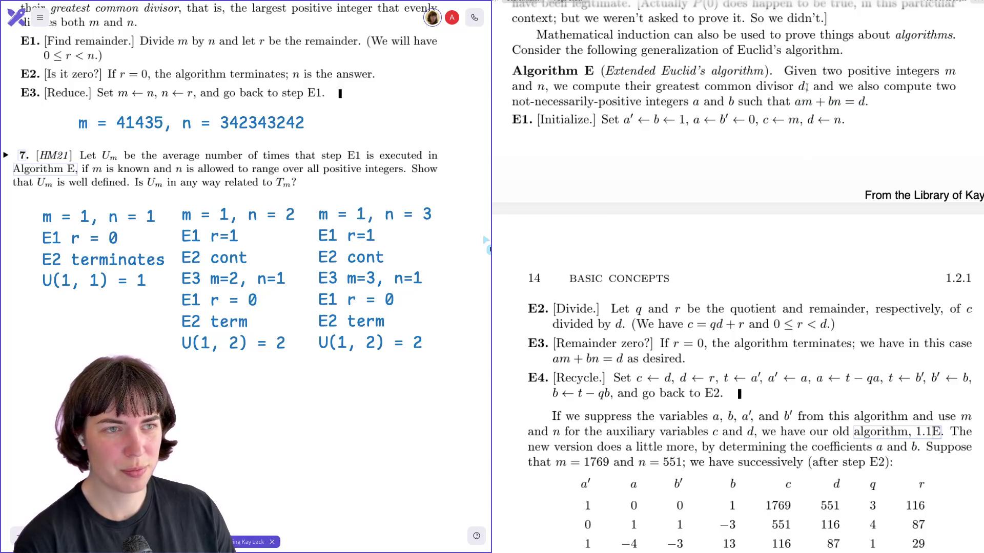
pyautogui.moveTo(799, 105); pyautogui.dragTo(804, 102)
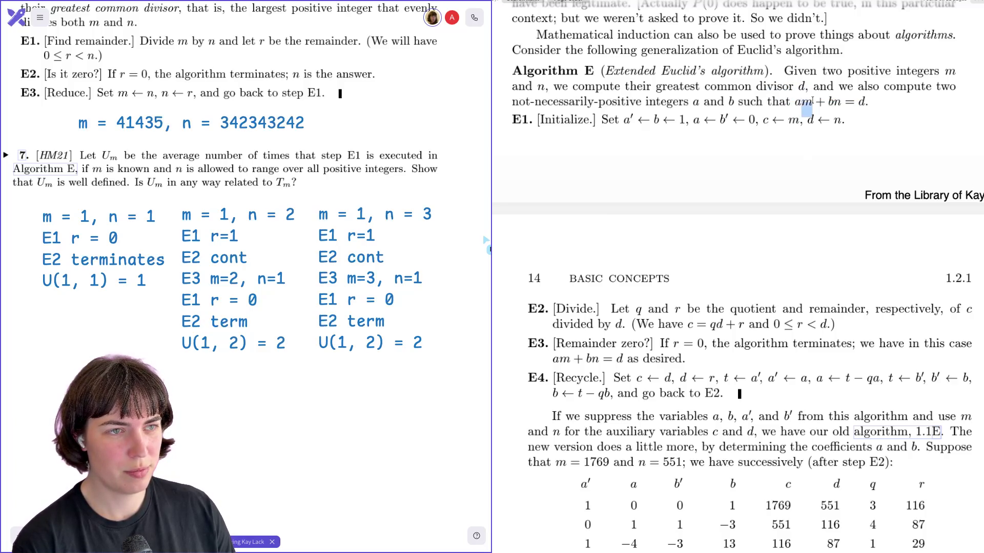
pyautogui.click(806, 106)
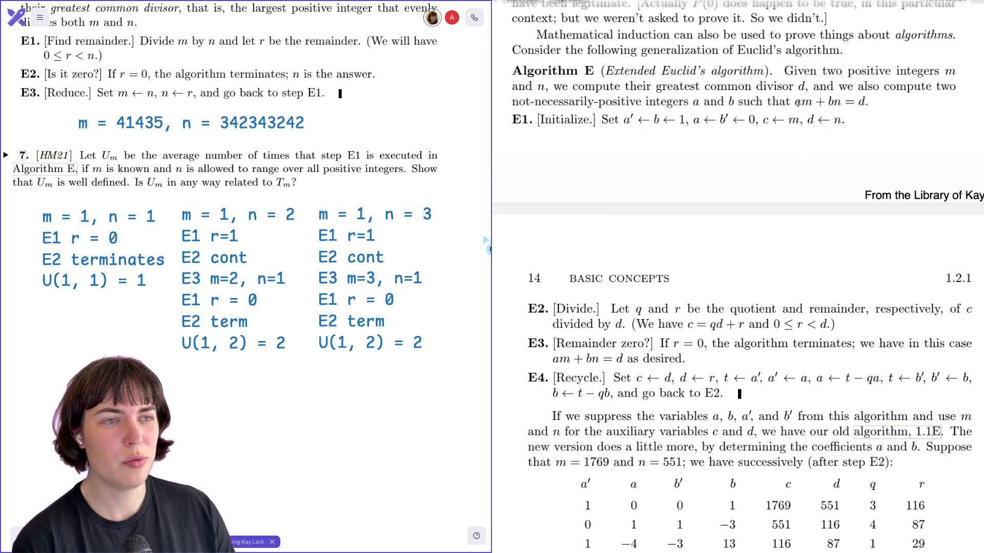
pyautogui.moveTo(799, 102)
pyautogui.mouseDown()
pyautogui.moveTo(839, 108)
pyautogui.moveTo(830, 106)
pyautogui.mouseUp()
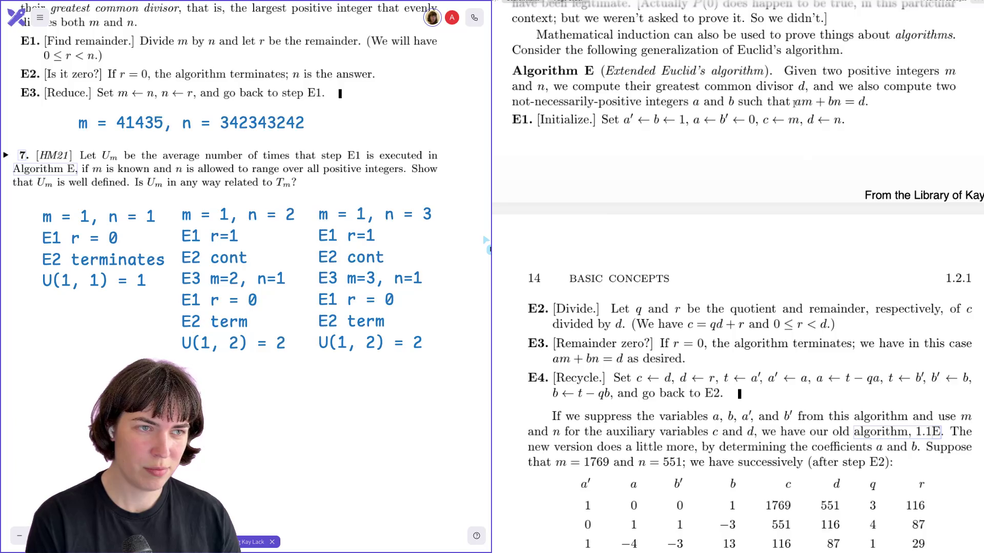
pyautogui.moveTo(794, 103); pyautogui.dragTo(863, 109)
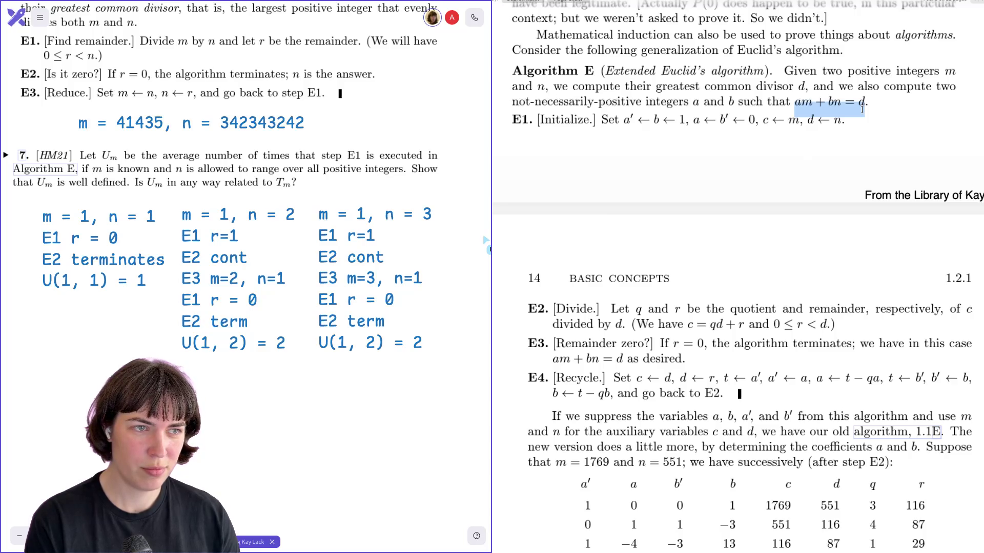
pyautogui.click(862, 109)
pyautogui.scroll(-1, 863, 112)
pyautogui.scroll(-2, 863, 112)
pyautogui.scroll(-2, 862, 112)
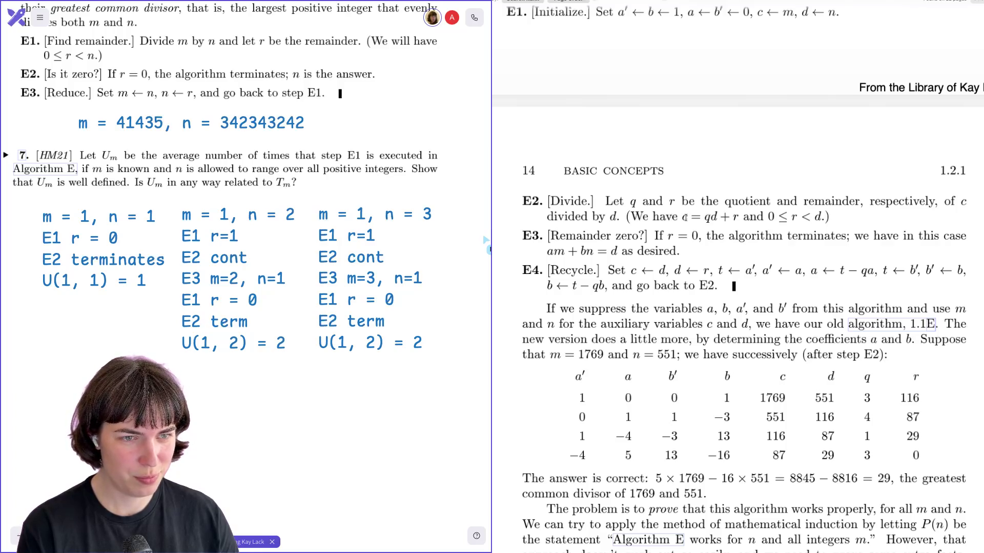
# Briefly point out the If r = 0 condition and step E4's first assignments while scrolling past.
pyautogui.moveTo(657, 236); pyautogui.dragTo(692, 238)
pyautogui.click(674, 238)
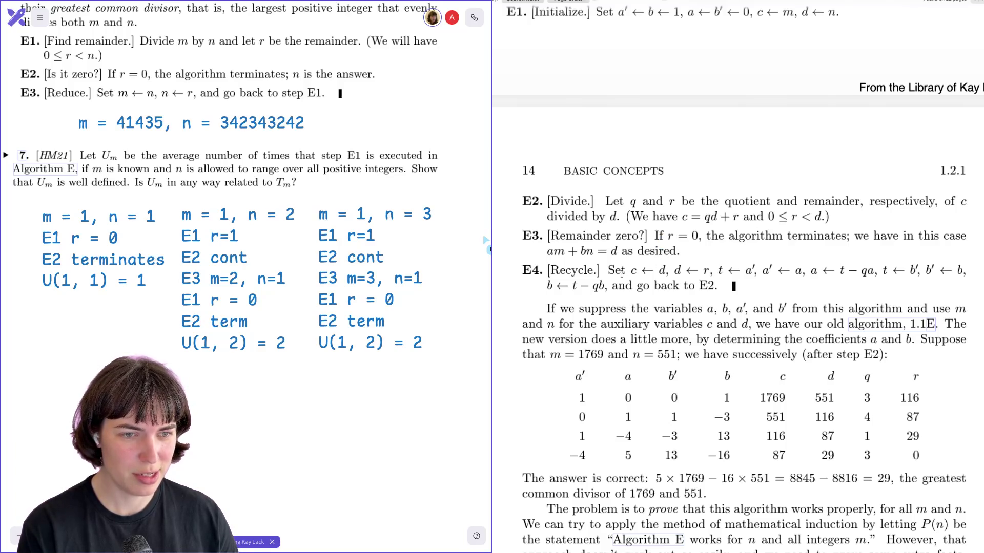
pyautogui.moveTo(610, 270); pyautogui.dragTo(677, 271)
pyautogui.click(677, 271)
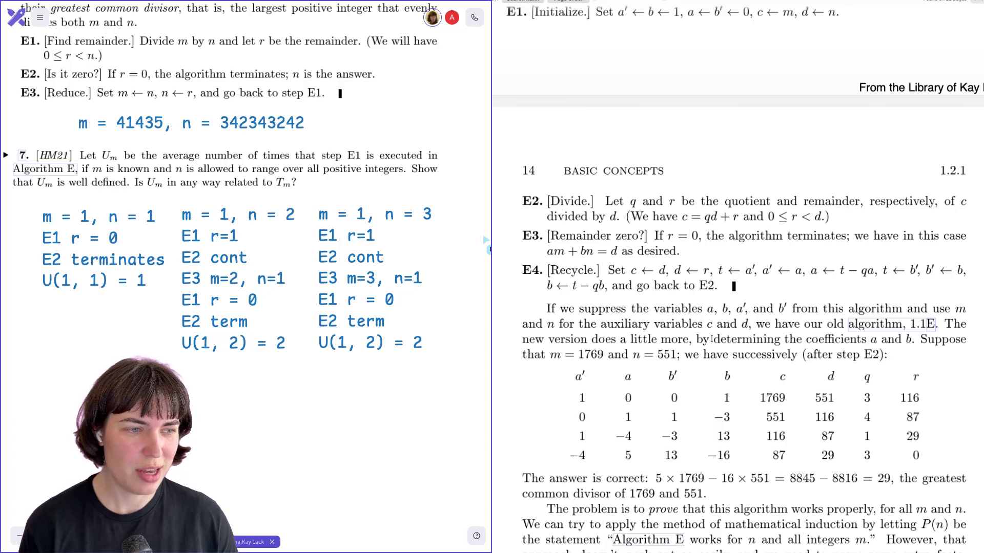
pyautogui.scroll(-1, 713, 338)
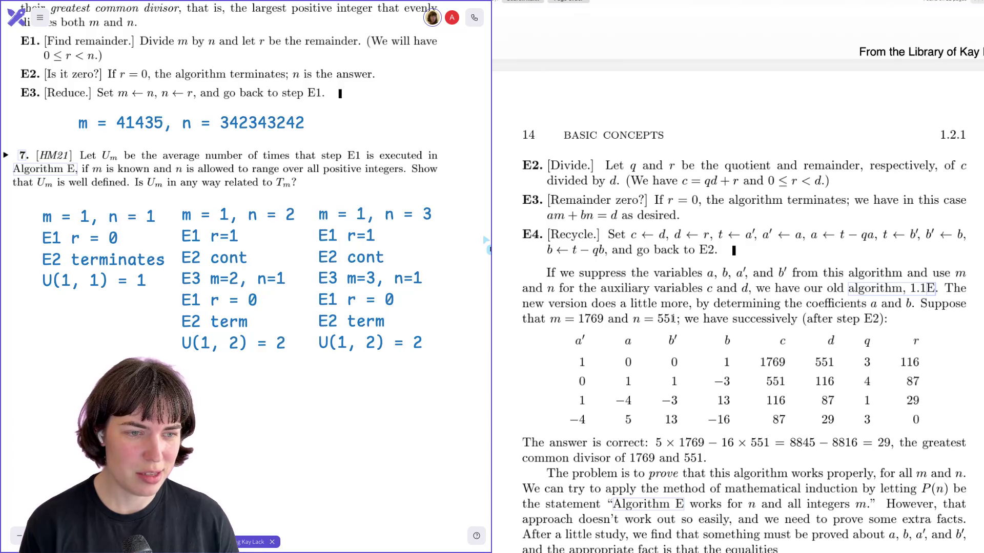
pyautogui.scroll(-2, 851, 323)
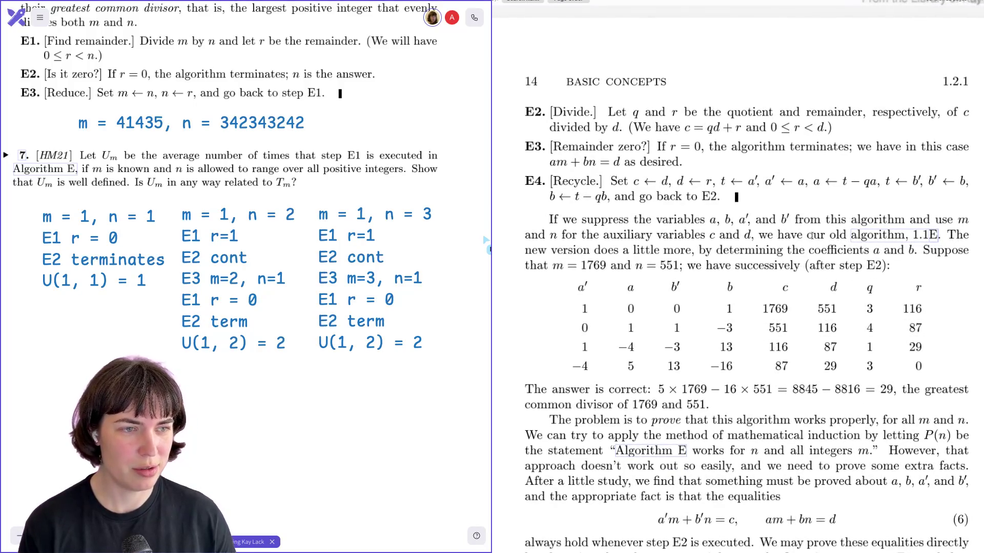
pyautogui.scroll(-2, 719, 322)
pyautogui.scroll(-2, 730, 316)
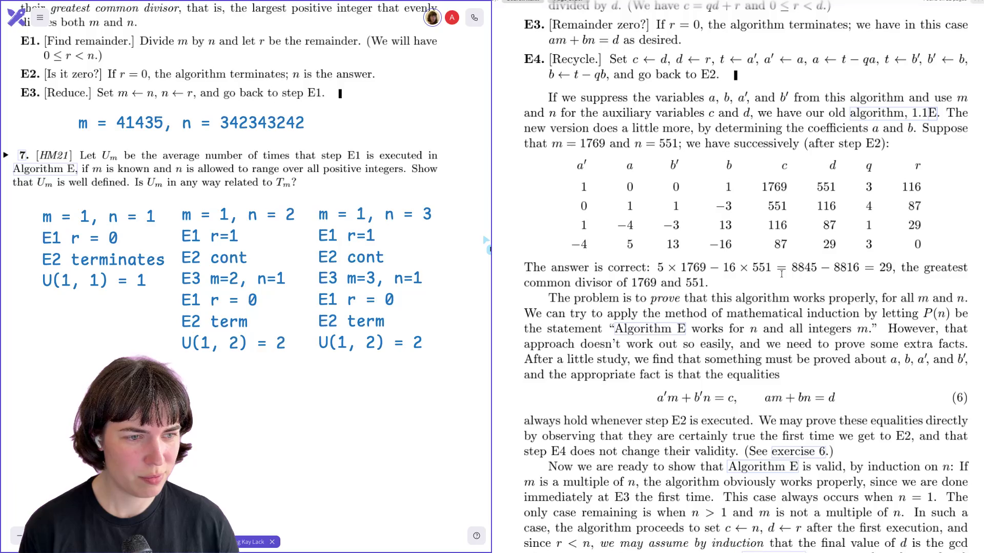
pyautogui.scroll(1, 781, 273)
pyautogui.scroll(3, 781, 273)
pyautogui.scroll(2, 781, 272)
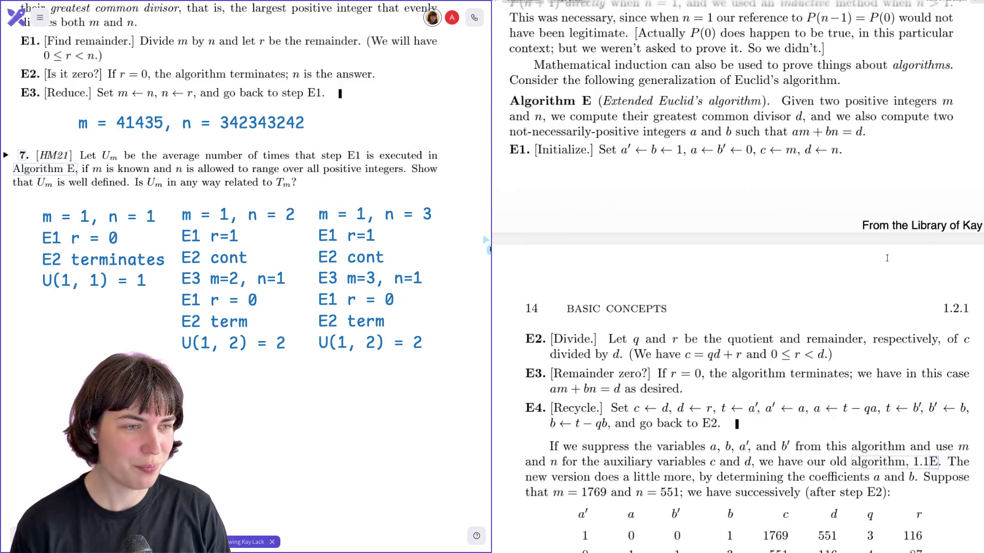
pyautogui.scroll(-2, 888, 261)
pyautogui.scroll(-3, 888, 262)
pyautogui.scroll(-1, 888, 262)
pyautogui.scroll(-2, 888, 262)
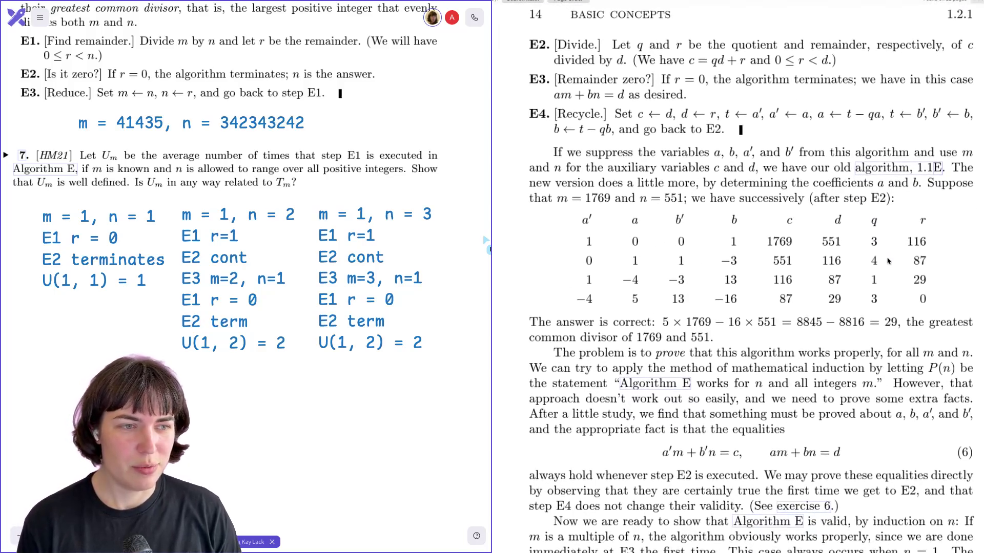
pyautogui.scroll(-1, 887, 261)
pyautogui.scroll(-2, 888, 261)
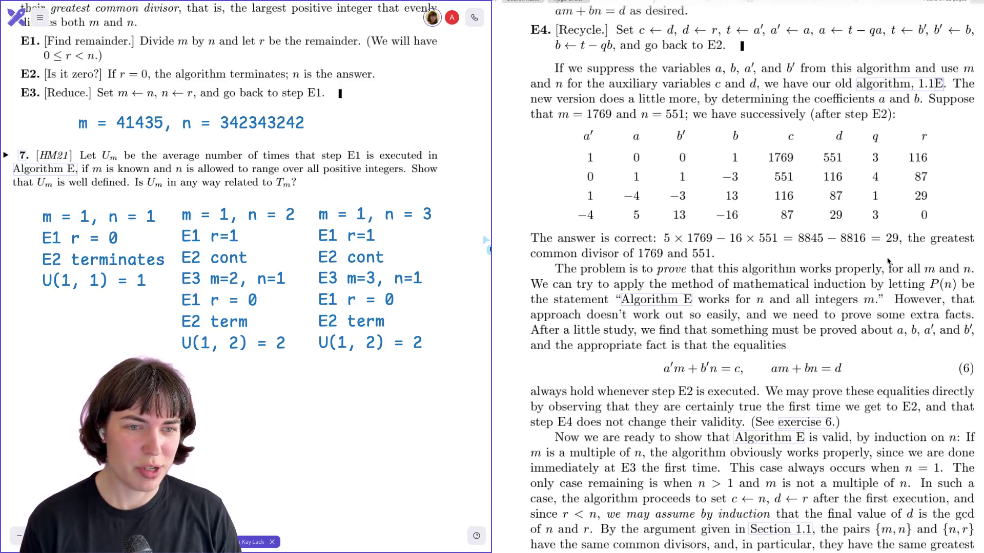
pyautogui.scroll(-1, 889, 262)
pyautogui.scroll(-1, 890, 262)
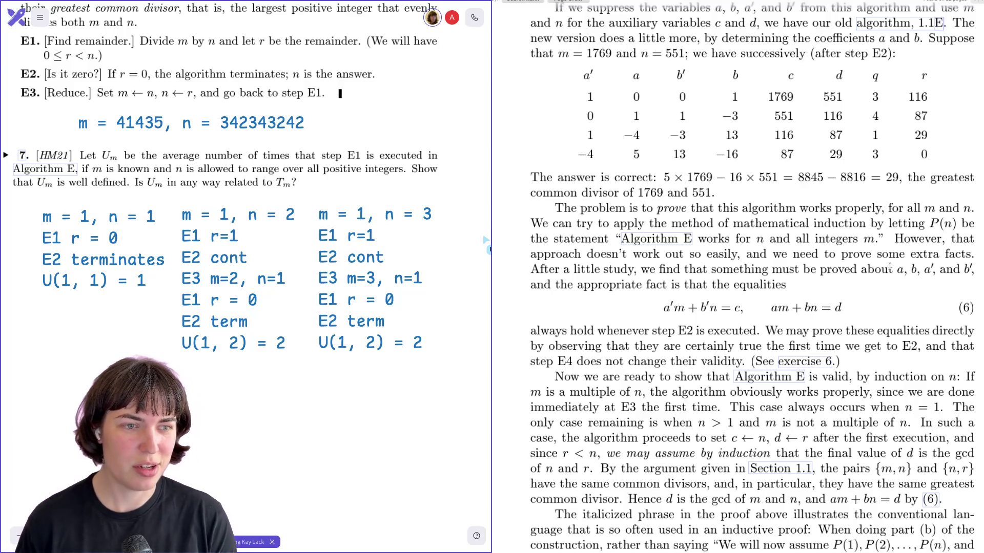
pyautogui.scroll(-1, 890, 268)
pyautogui.scroll(-2, 890, 267)
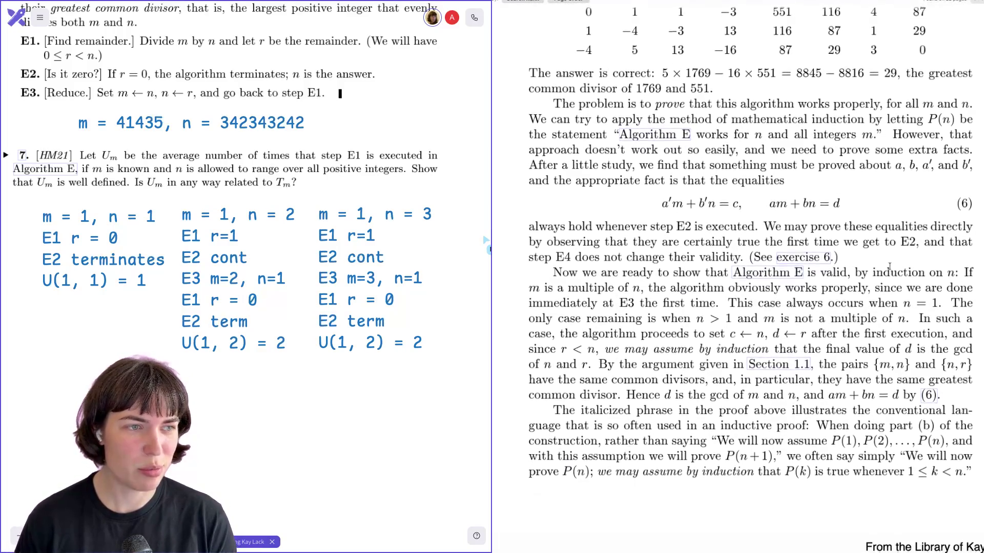
pyautogui.scroll(-1, 890, 267)
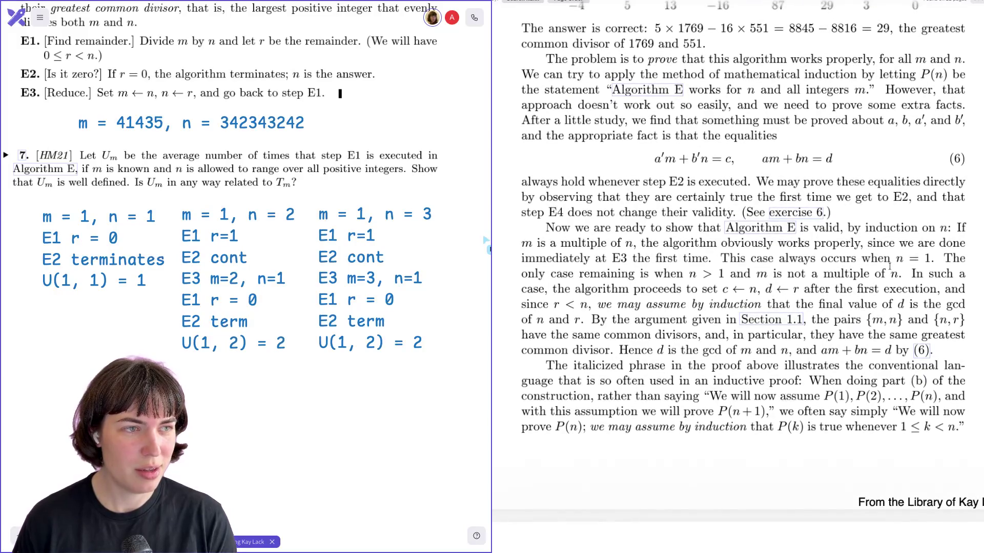
pyautogui.scroll(-1, 890, 266)
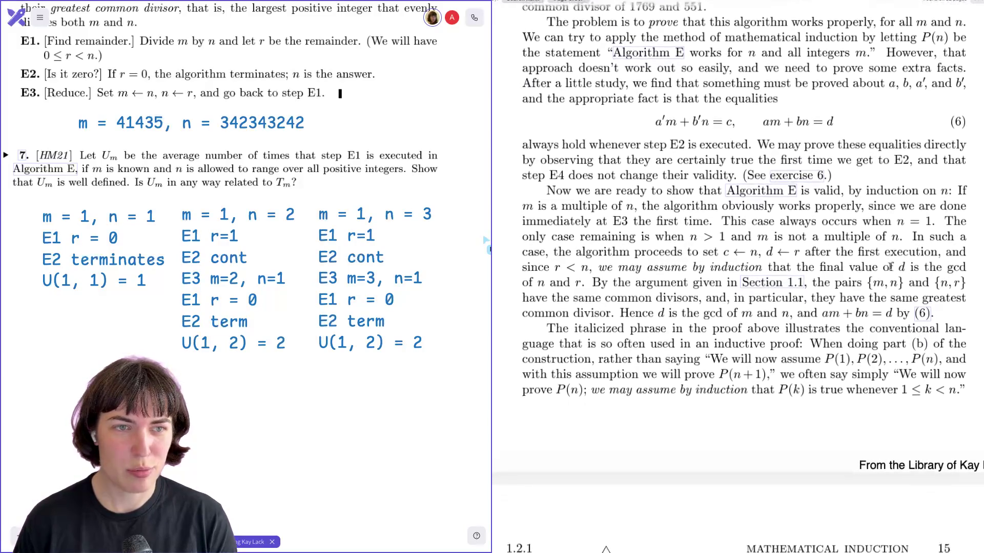
pyautogui.scroll(-1, 889, 265)
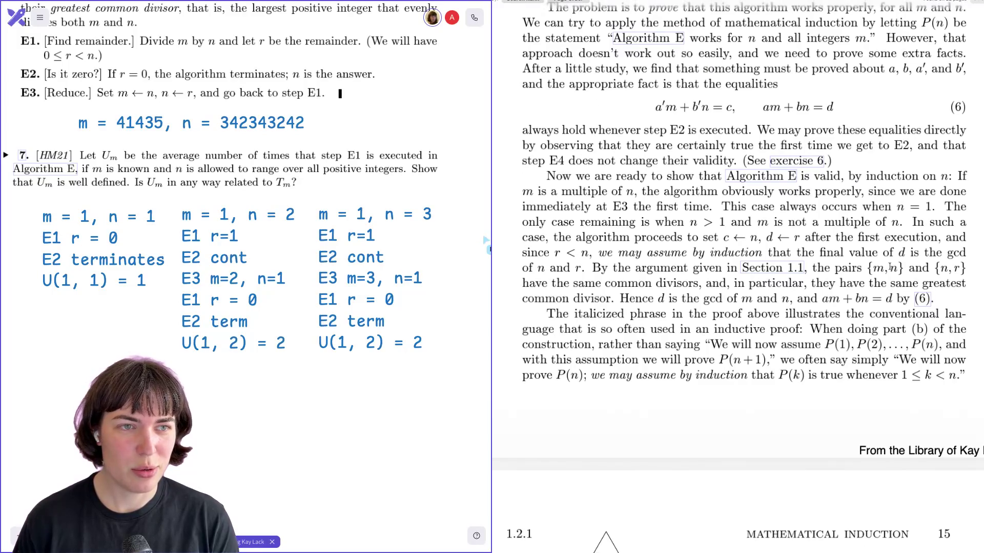
pyautogui.scroll(-1, 890, 266)
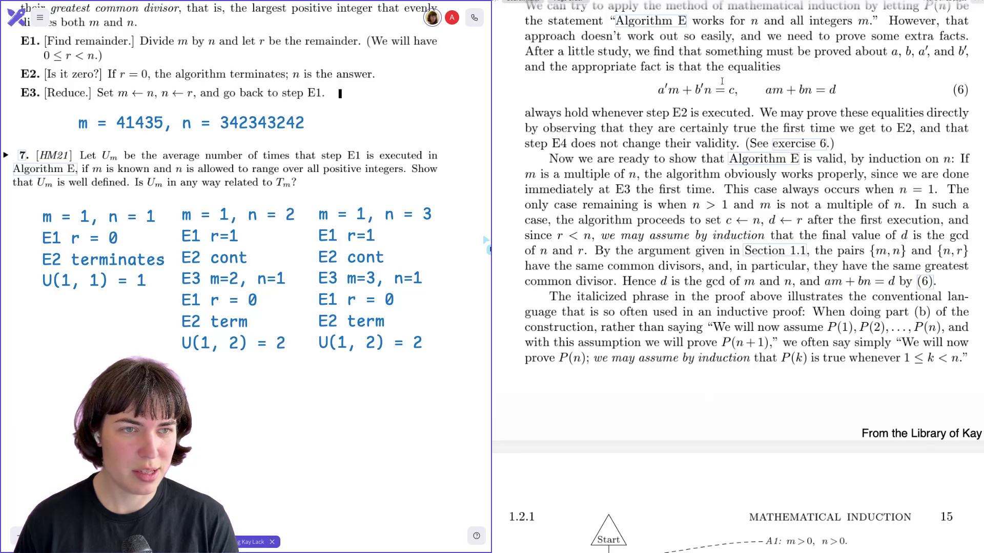
pyautogui.scroll(-2, 694, 144)
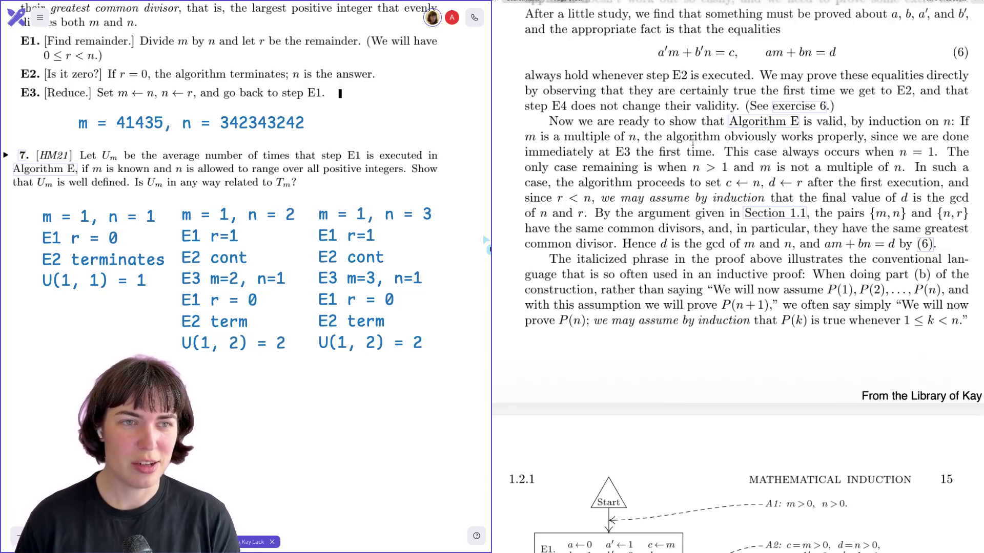
pyautogui.scroll(-1, 693, 143)
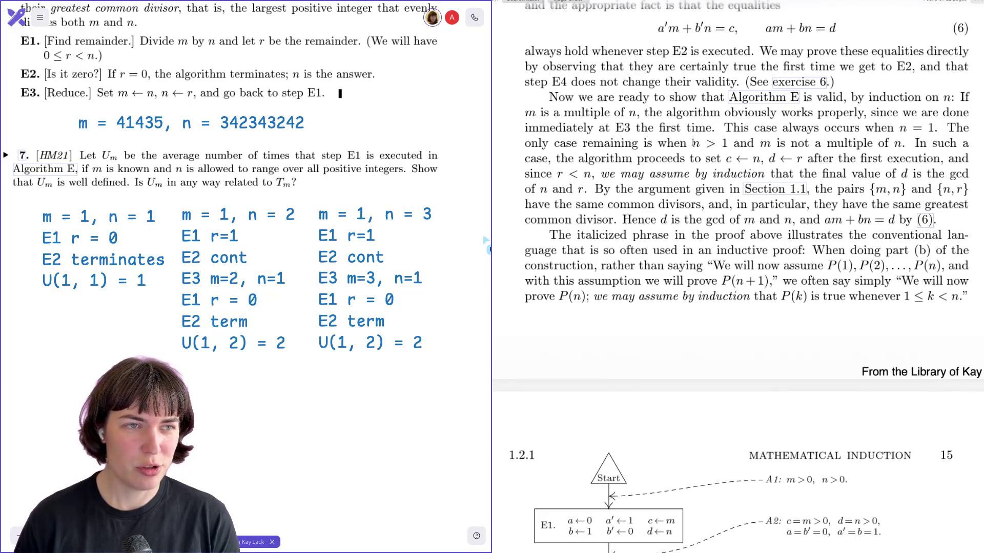
pyautogui.scroll(-1, 694, 144)
pyautogui.scroll(-1, 694, 143)
pyautogui.scroll(-1, 693, 142)
pyautogui.scroll(-1, 693, 140)
pyautogui.scroll(1, 693, 141)
pyautogui.scroll(1, 693, 142)
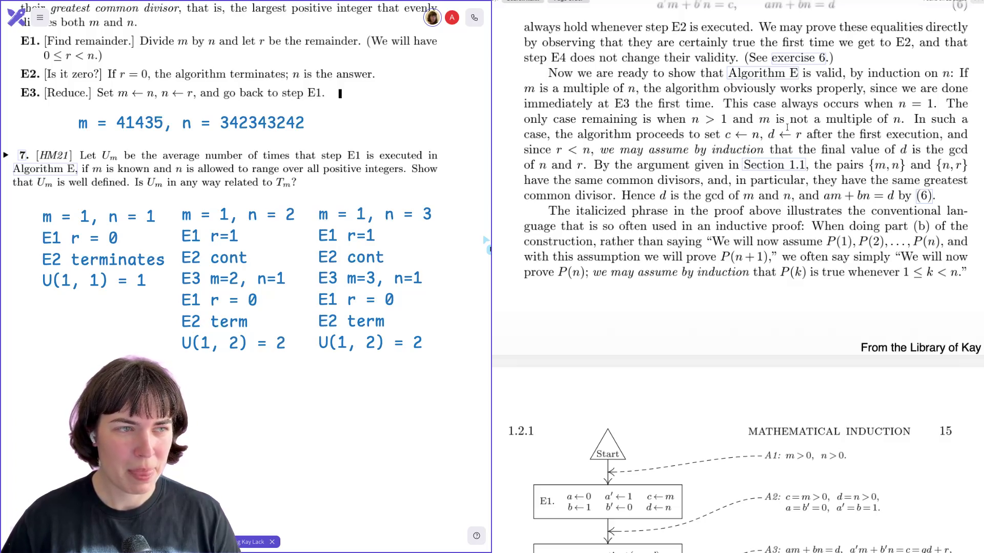
pyautogui.scroll(-1, 786, 127)
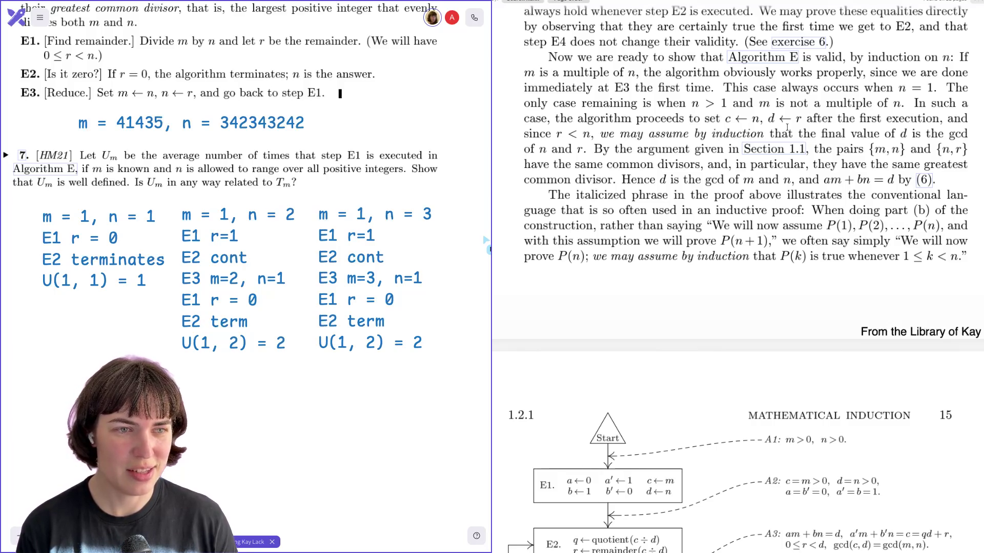
pyautogui.scroll(-1, 787, 128)
pyautogui.scroll(-1, 786, 128)
pyautogui.scroll(-1, 788, 127)
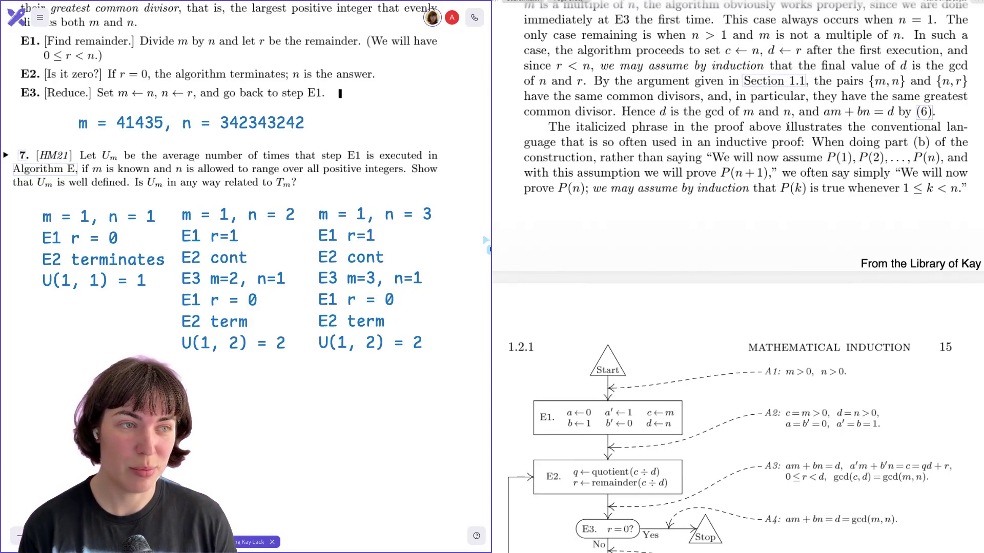
pyautogui.scroll(-1, 787, 127)
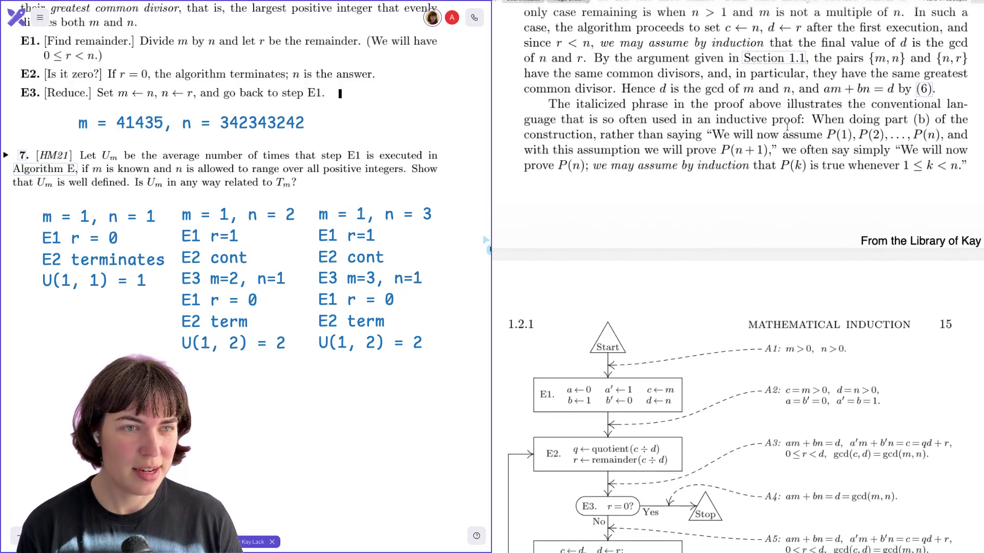
pyautogui.scroll(-1, 787, 126)
pyautogui.scroll(-1, 787, 127)
pyautogui.scroll(-1, 787, 125)
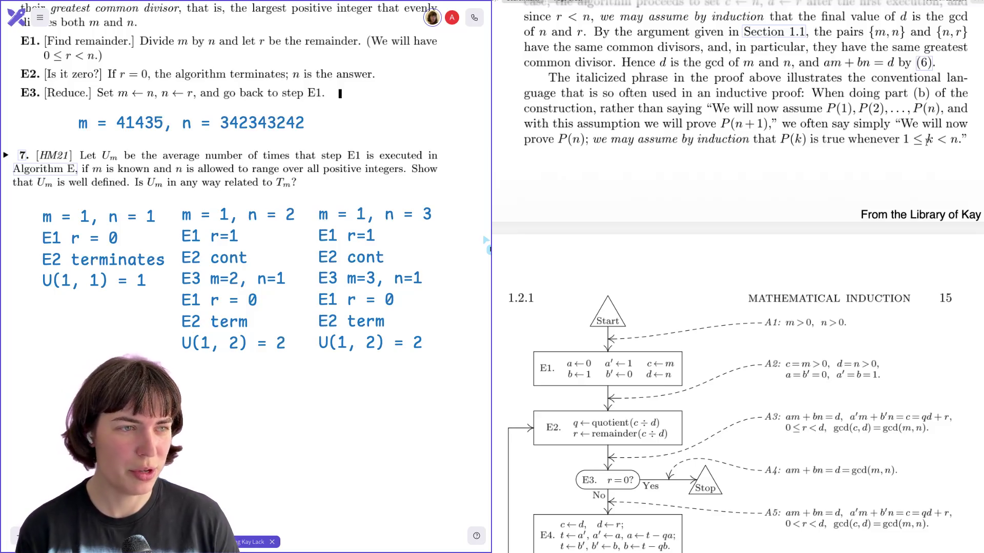
pyautogui.scroll(-2, 928, 139)
pyautogui.scroll(-2, 927, 140)
pyautogui.scroll(-2, 927, 142)
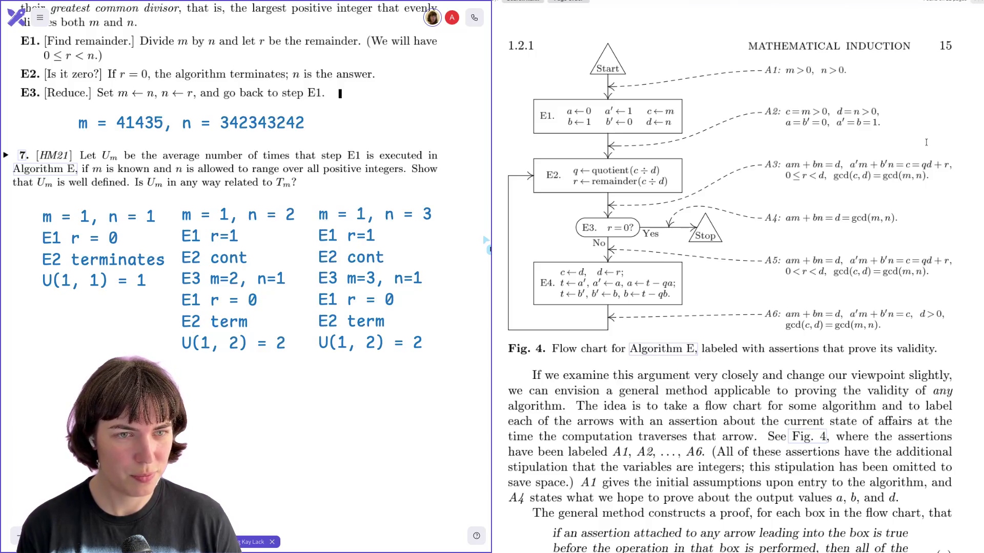
pyautogui.scroll(-1, 926, 142)
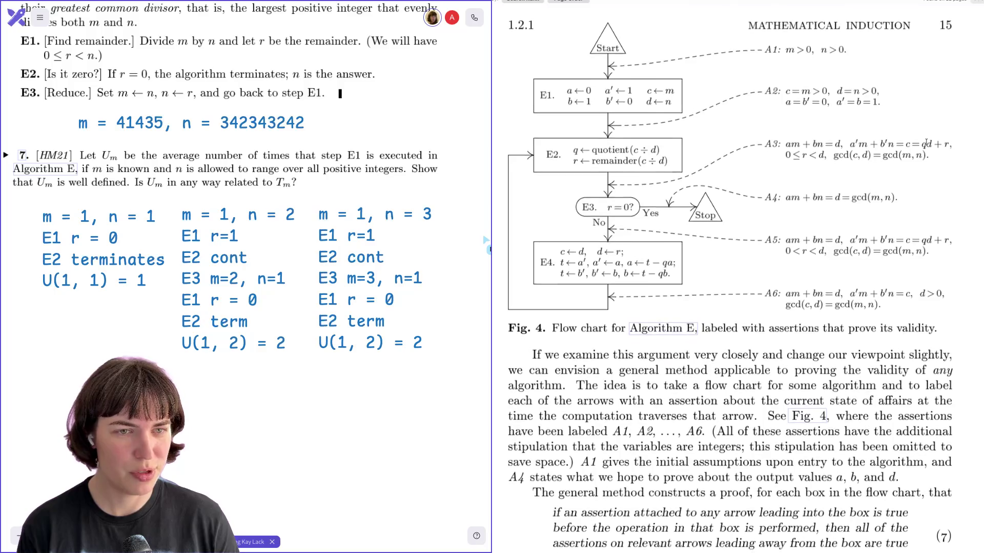
pyautogui.scroll(-1, 926, 141)
pyautogui.scroll(-1, 926, 142)
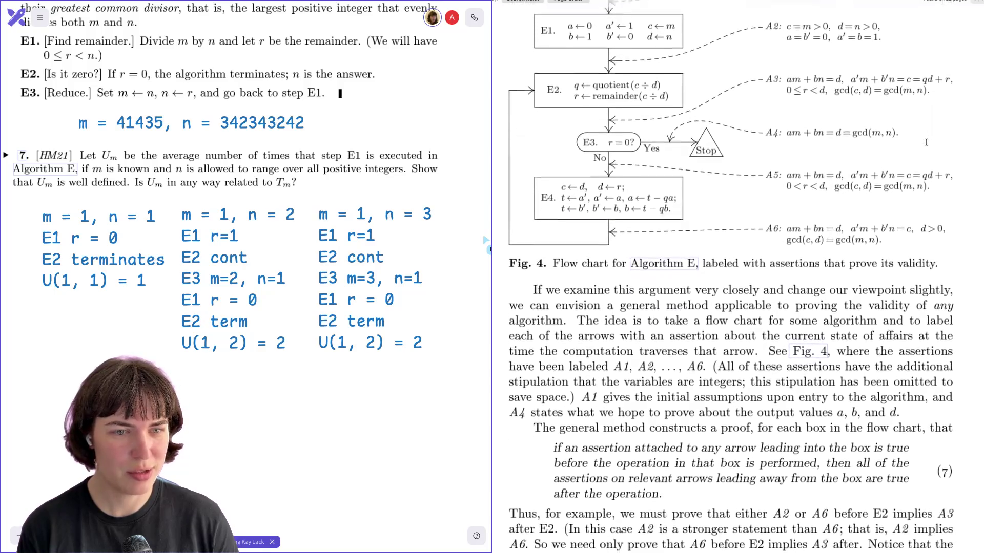
pyautogui.scroll(-1, 927, 142)
pyautogui.scroll(-1, 927, 142)
pyautogui.scroll(-1, 927, 141)
pyautogui.scroll(-1, 926, 141)
pyautogui.scroll(-1, 926, 142)
pyautogui.scroll(-1, 926, 141)
pyautogui.scroll(-5, 926, 142)
pyautogui.scroll(-3, 927, 142)
pyautogui.scroll(-3, 926, 141)
pyautogui.scroll(-2, 927, 139)
pyautogui.scroll(-3, 927, 141)
pyautogui.scroll(-3, 926, 142)
pyautogui.scroll(-2, 926, 142)
pyautogui.scroll(-3, 926, 141)
pyautogui.scroll(-2, 926, 142)
pyautogui.scroll(-3, 926, 142)
pyautogui.scroll(8, 926, 142)
pyautogui.scroll(8, 928, 144)
pyautogui.scroll(5, 927, 144)
pyautogui.scroll(2, 928, 144)
pyautogui.scroll(2, 928, 145)
pyautogui.scroll(1, 928, 144)
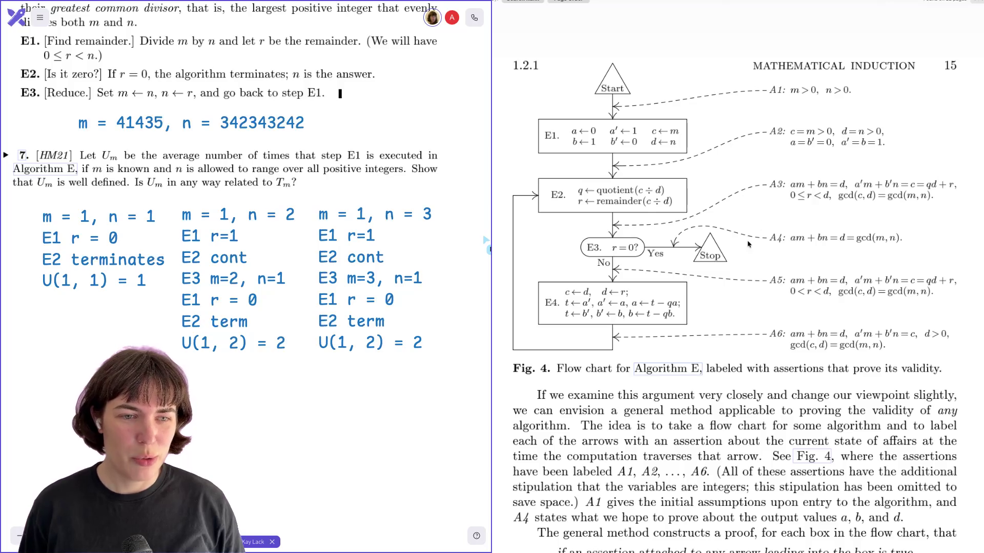
pyautogui.scroll(-1, 747, 243)
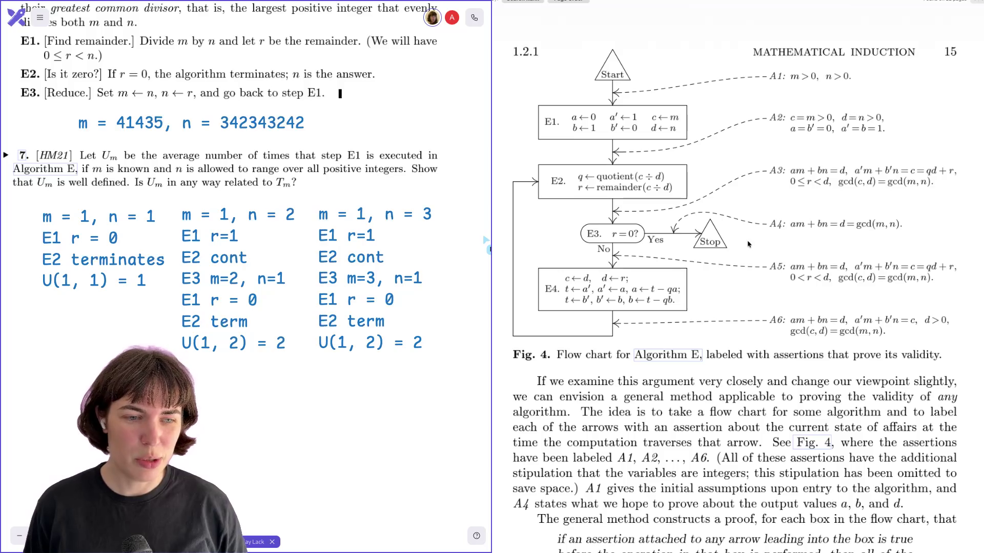
pyautogui.scroll(-1, 748, 243)
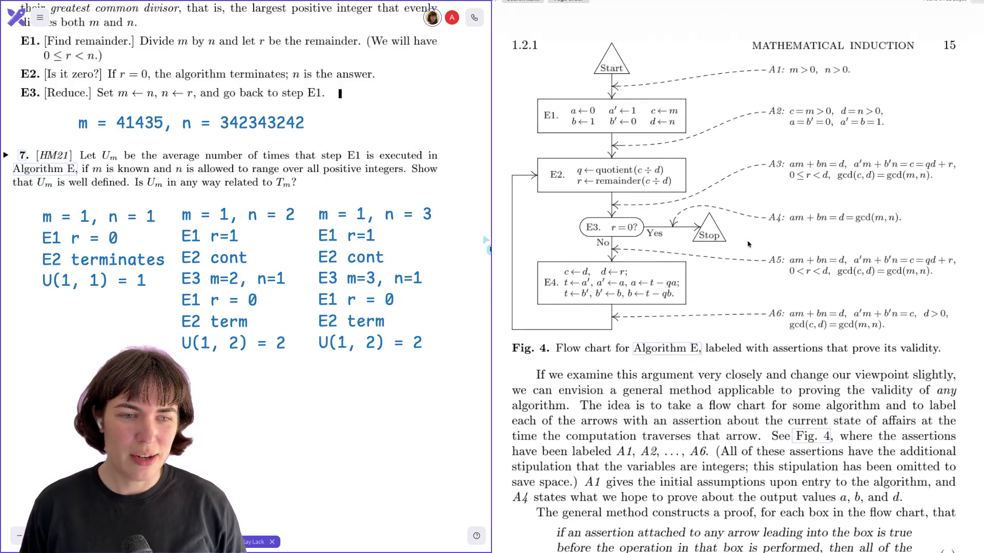
pyautogui.scroll(-5, 748, 244)
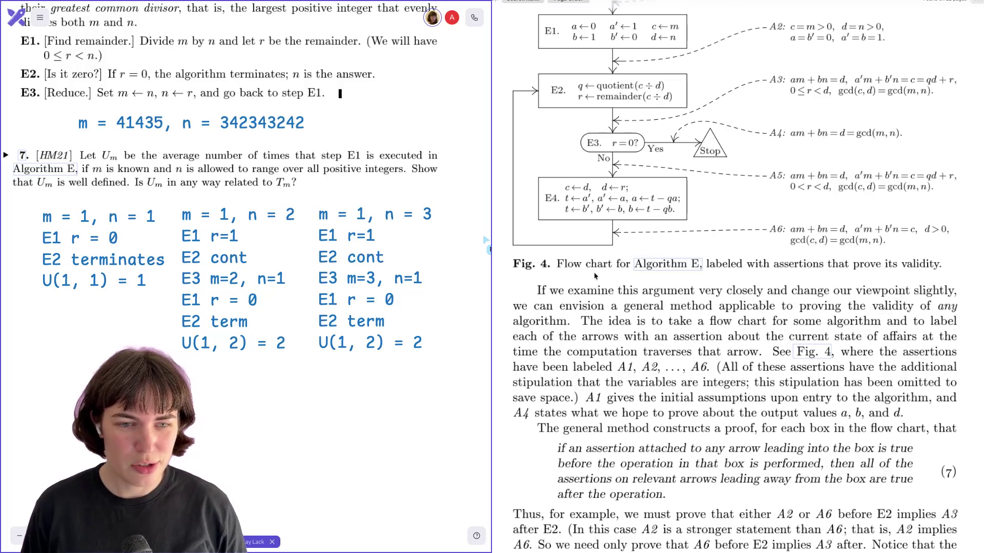
# Mark the paragraph of text below Fig. 4 before scrolling on to page 21.
pyautogui.moveTo(594, 275); pyautogui.dragTo(753, 369)
pyautogui.scroll(-15, 753, 348)
pyautogui.scroll(-5, 754, 348)
pyautogui.scroll(-5, 753, 348)
pyautogui.scroll(-5, 755, 357)
pyautogui.scroll(-2, 757, 369)
pyautogui.scroll(-3, 757, 369)
pyautogui.scroll(-10, 757, 368)
pyautogui.scroll(-5, 755, 357)
pyautogui.scroll(5, 752, 344)
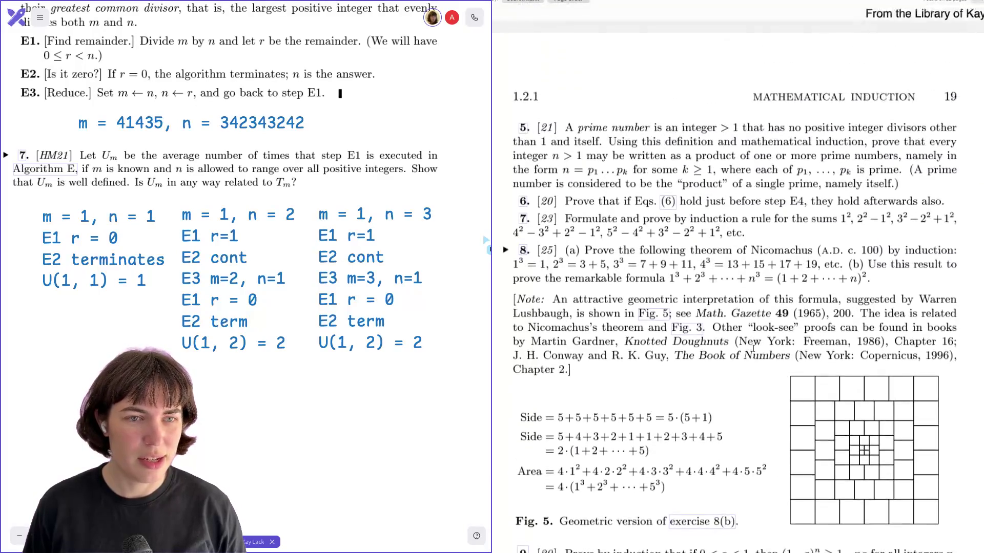
pyautogui.scroll(-10, 754, 348)
pyautogui.scroll(-5, 753, 348)
pyautogui.scroll(-5, 756, 350)
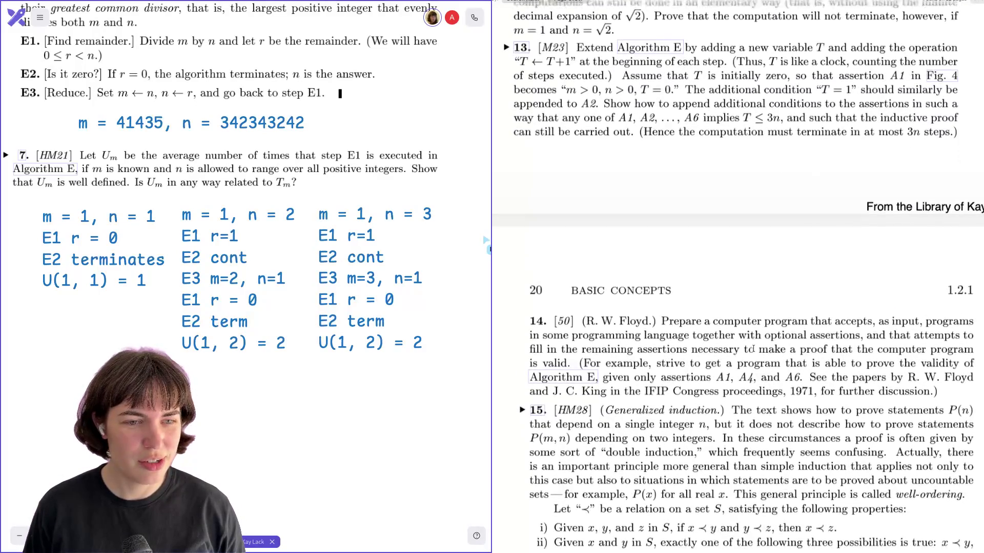
pyautogui.scroll(-3, 753, 348)
pyautogui.scroll(-4, 754, 348)
pyautogui.scroll(-3, 754, 348)
pyautogui.scroll(-5, 754, 348)
pyautogui.scroll(-10, 753, 349)
pyautogui.scroll(-3, 753, 348)
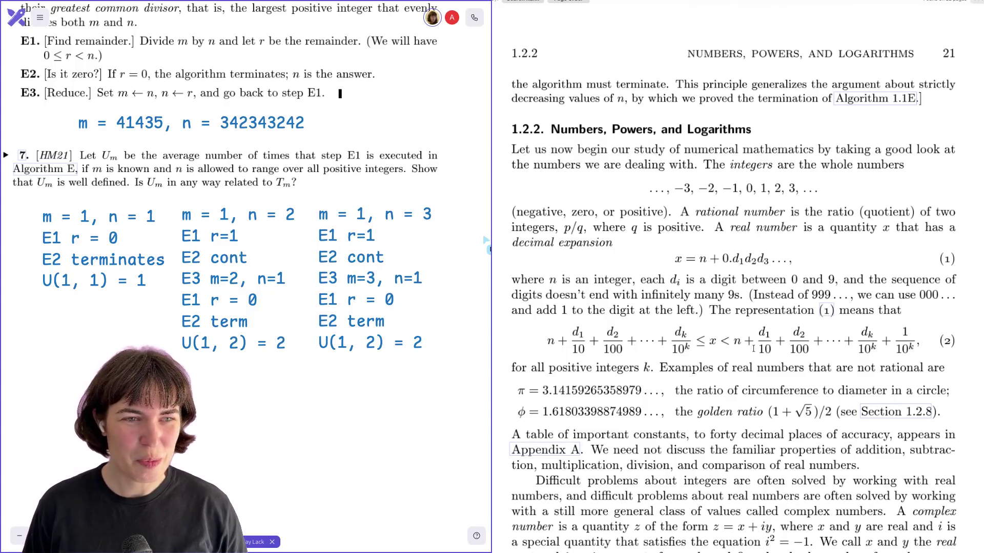
pyautogui.scroll(-1, 754, 349)
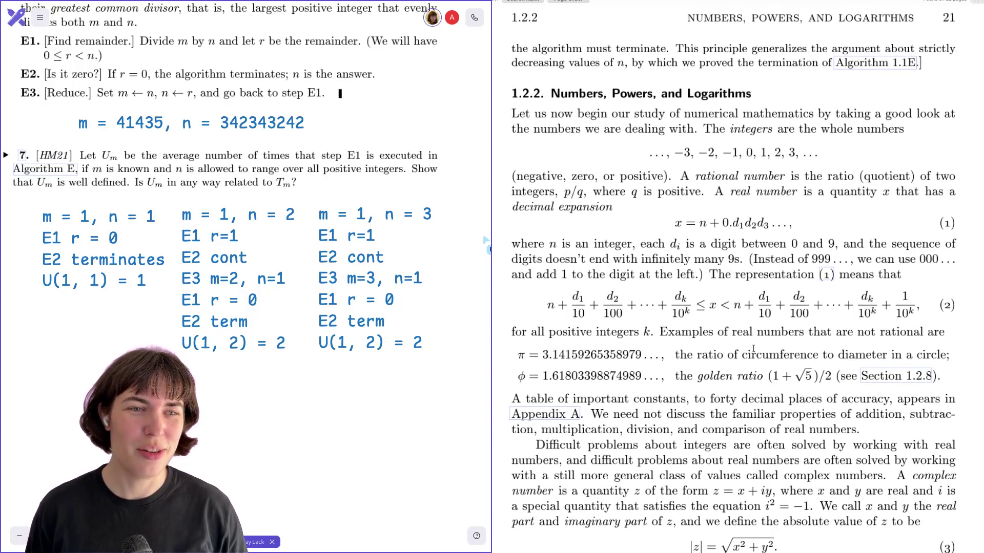
pyautogui.scroll(-10, 754, 349)
pyautogui.scroll(-10, 754, 349)
pyautogui.scroll(-10, 754, 345)
pyautogui.scroll(10, 754, 349)
pyautogui.scroll(15, 753, 348)
pyautogui.scroll(15, 753, 349)
pyautogui.scroll(10, 754, 348)
pyautogui.scroll(15, 753, 349)
pyautogui.scroll(-5, 754, 348)
pyautogui.scroll(-5, 753, 348)
pyautogui.scroll(-10, 753, 348)
pyautogui.scroll(-10, 753, 348)
pyautogui.scroll(-10, 753, 347)
pyautogui.scroll(-10, 753, 349)
pyautogui.scroll(-10, 755, 349)
pyautogui.scroll(-5, 754, 349)
pyautogui.scroll(-10, 754, 349)
pyautogui.scroll(-5, 754, 350)
pyautogui.scroll(-5, 753, 349)
pyautogui.scroll(-10, 753, 350)
pyautogui.scroll(-10, 753, 349)
pyautogui.scroll(-5, 753, 349)
pyautogui.scroll(-10, 753, 349)
pyautogui.scroll(-10, 753, 348)
pyautogui.scroll(-10, 753, 348)
pyautogui.scroll(-5, 753, 349)
pyautogui.scroll(-2, 582, 371)
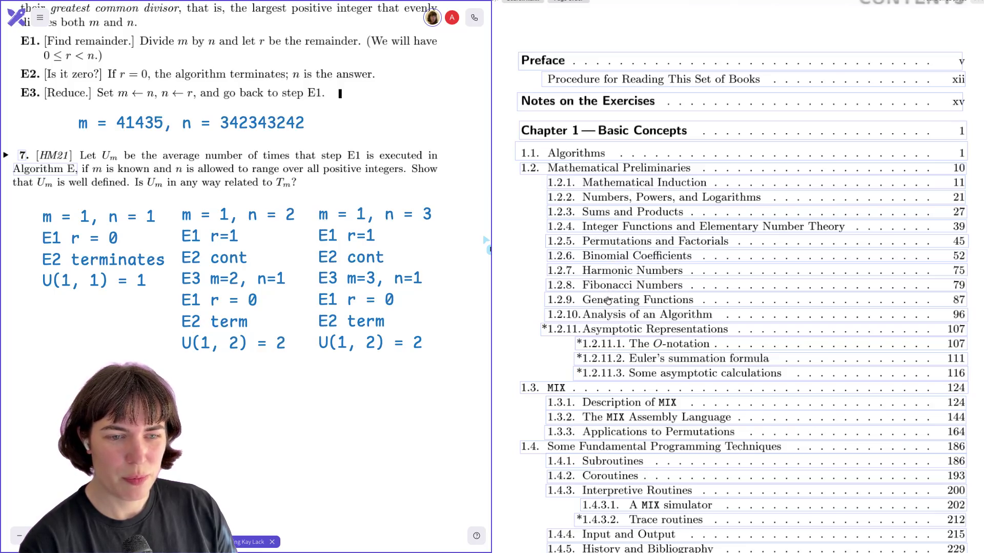
pyautogui.scroll(-1, 607, 353)
pyautogui.scroll(-1, 607, 353)
pyautogui.scroll(-2, 606, 353)
pyautogui.scroll(-3, 607, 354)
pyautogui.scroll(-1, 606, 353)
pyautogui.scroll(-3, 607, 353)
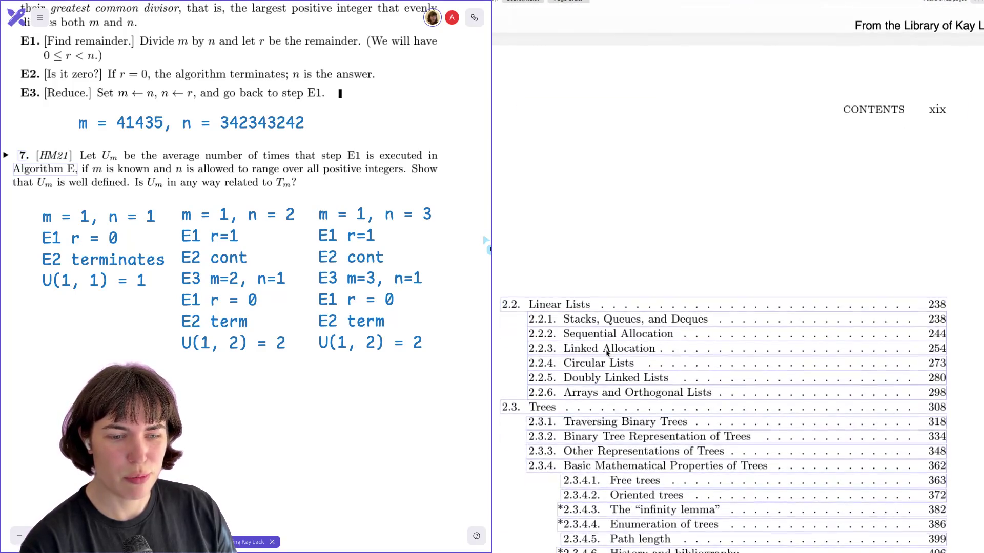
pyautogui.scroll(-1, 607, 353)
pyautogui.scroll(3, 607, 353)
pyautogui.scroll(2, 606, 353)
pyautogui.scroll(1, 607, 352)
pyautogui.scroll(1, 607, 351)
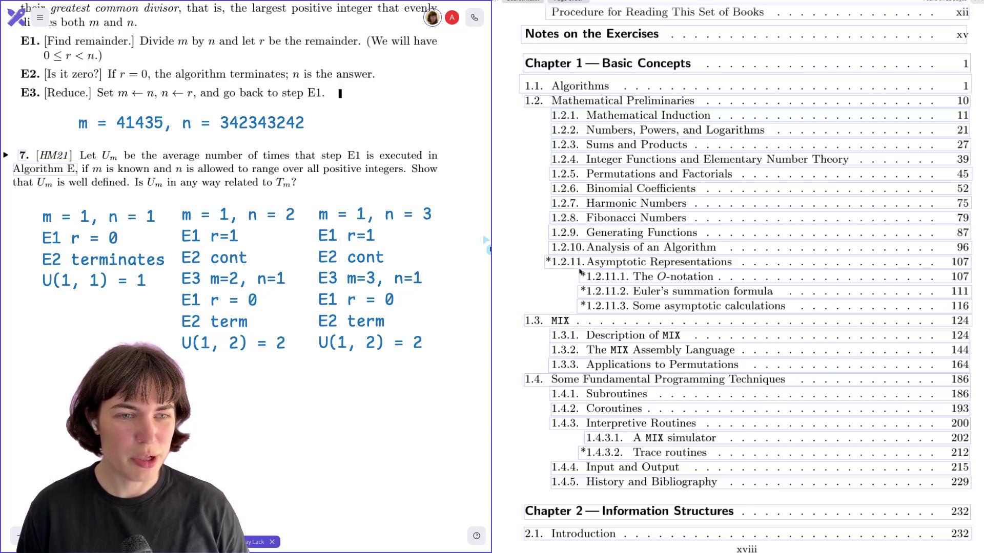
# Follow the contents link to Mathematical Induction and clear the leftover text selection.
pyautogui.click(615, 116)
pyautogui.scroll(-3, 614, 230)
pyautogui.scroll(1, 614, 269)
pyautogui.scroll(-5, 613, 270)
pyautogui.scroll(-5, 613, 270)
pyautogui.scroll(-5, 614, 271)
pyautogui.scroll(-5, 614, 269)
pyautogui.scroll(-3, 614, 270)
pyautogui.scroll(-2, 614, 270)
pyautogui.scroll(1, 613, 270)
pyautogui.scroll(1, 613, 270)
pyautogui.scroll(-3, 614, 270)
pyautogui.scroll(-2, 613, 271)
pyautogui.scroll(-3, 614, 269)
pyautogui.scroll(1, 613, 270)
pyautogui.scroll(-3, 614, 270)
pyautogui.scroll(-1, 613, 270)
pyautogui.scroll(-4, 614, 270)
pyautogui.scroll(-6, 614, 270)
pyautogui.scroll(-1, 613, 270)
pyautogui.moveTo(753, 304); pyautogui.dragTo(596, 204)
pyautogui.click(594, 205)
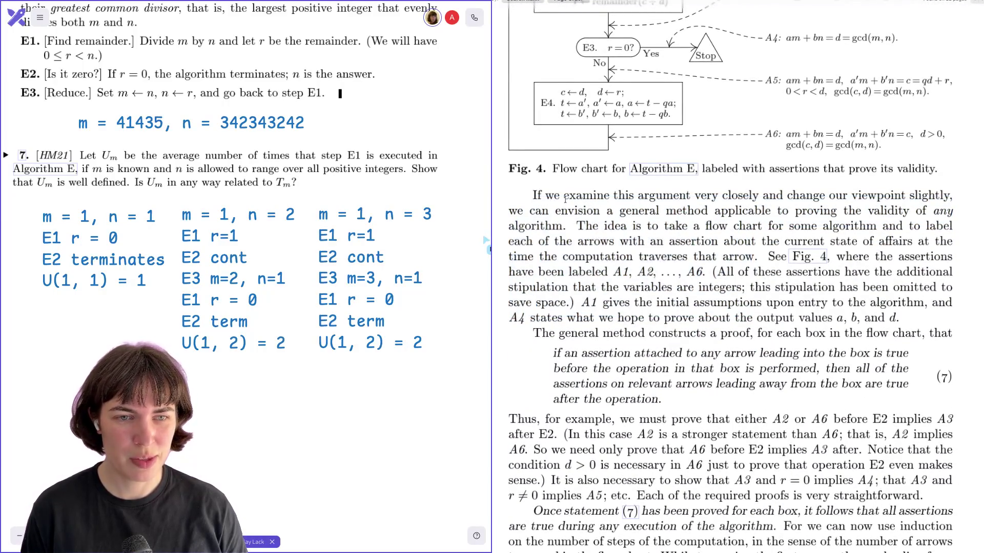
pyautogui.scroll(-1, 585, 202)
pyautogui.scroll(-1, 566, 200)
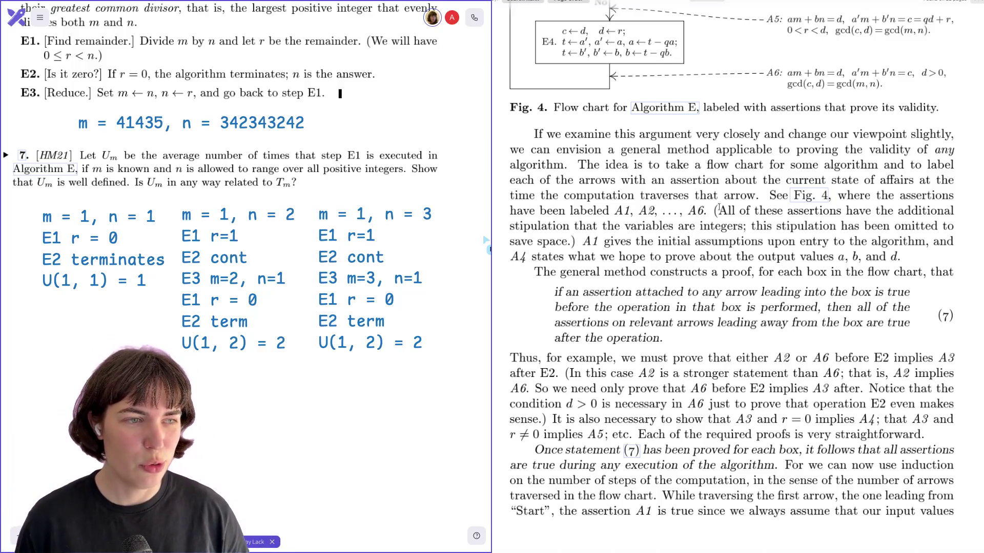
pyautogui.scroll(2, 756, 208)
pyautogui.scroll(-2, 755, 208)
pyautogui.scroll(2, 756, 208)
pyautogui.scroll(2, 754, 206)
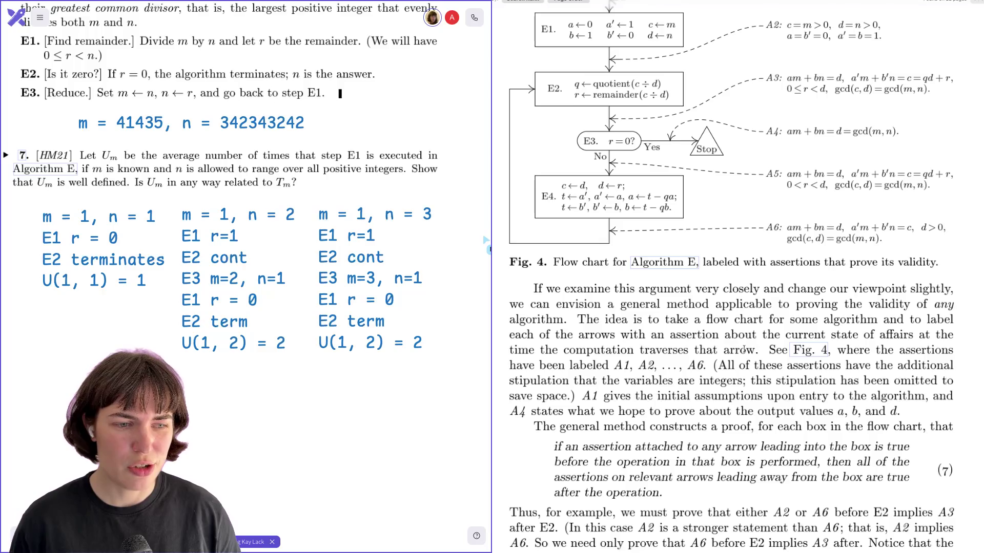
pyautogui.scroll(2, 744, 350)
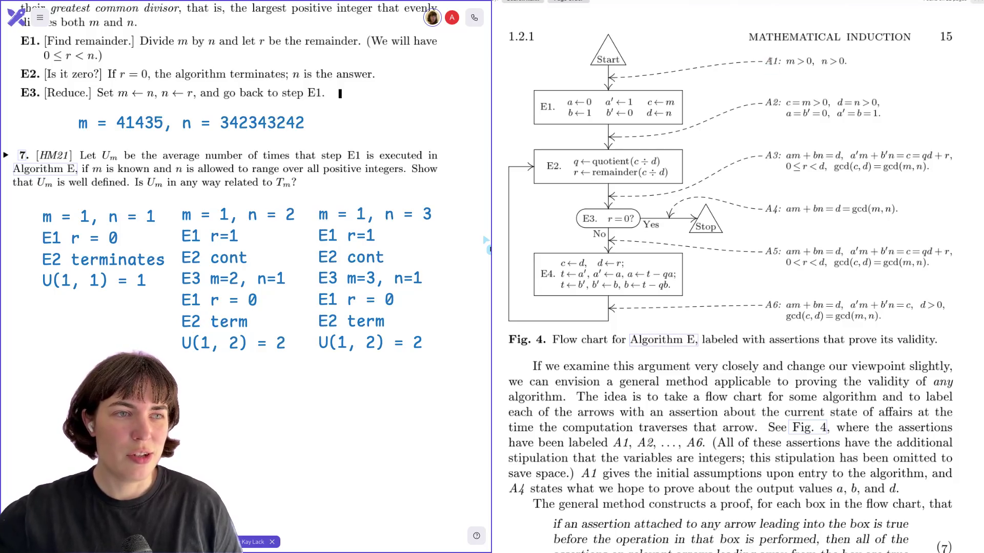
pyautogui.moveTo(768, 61); pyautogui.dragTo(853, 61)
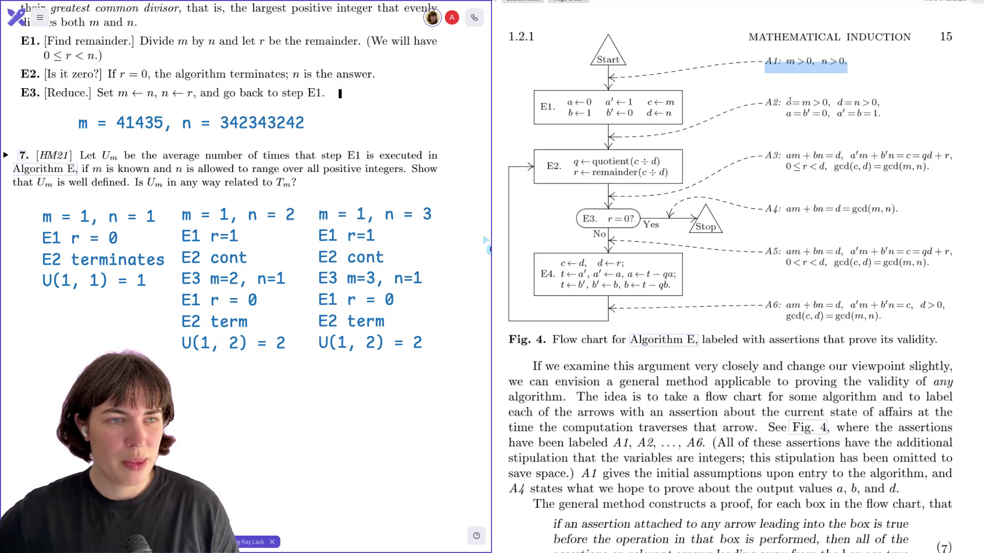
pyautogui.moveTo(785, 103); pyautogui.dragTo(874, 102)
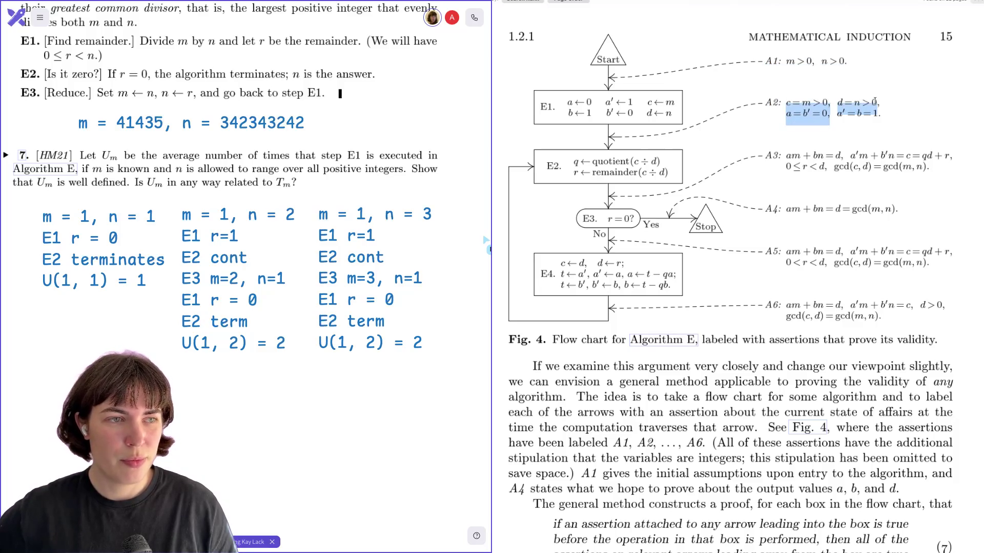
pyautogui.click(879, 103)
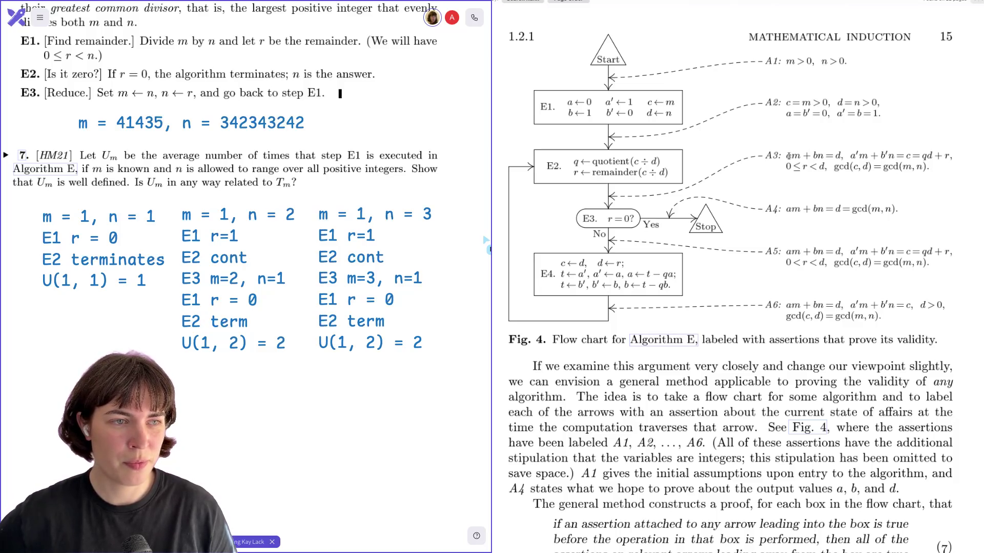
pyautogui.moveTo(785, 156); pyautogui.dragTo(889, 157)
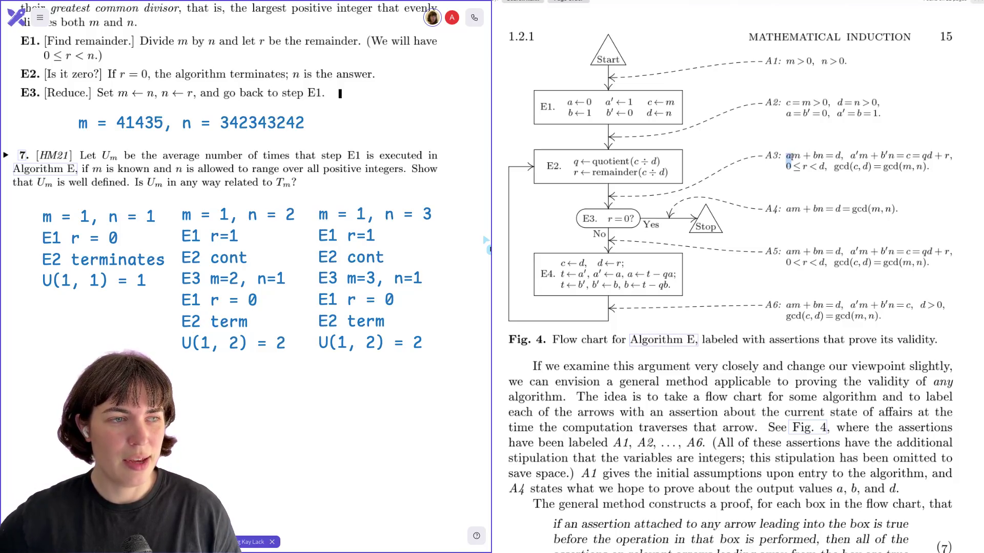
pyautogui.moveTo(786, 210)
pyautogui.mouseDown()
pyautogui.moveTo(837, 241)
pyautogui.moveTo(823, 295)
pyautogui.moveTo(837, 304)
pyautogui.mouseUp()
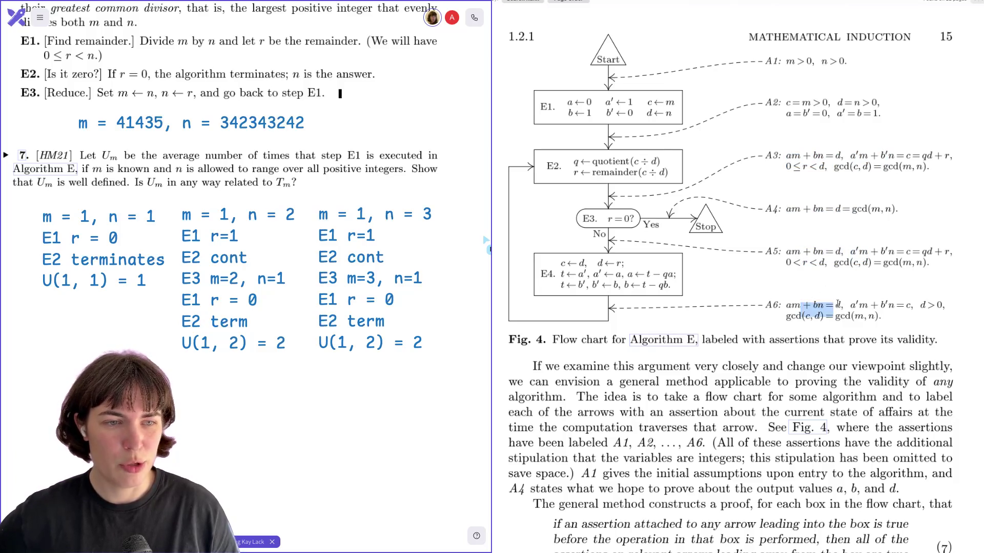
pyautogui.click(699, 221)
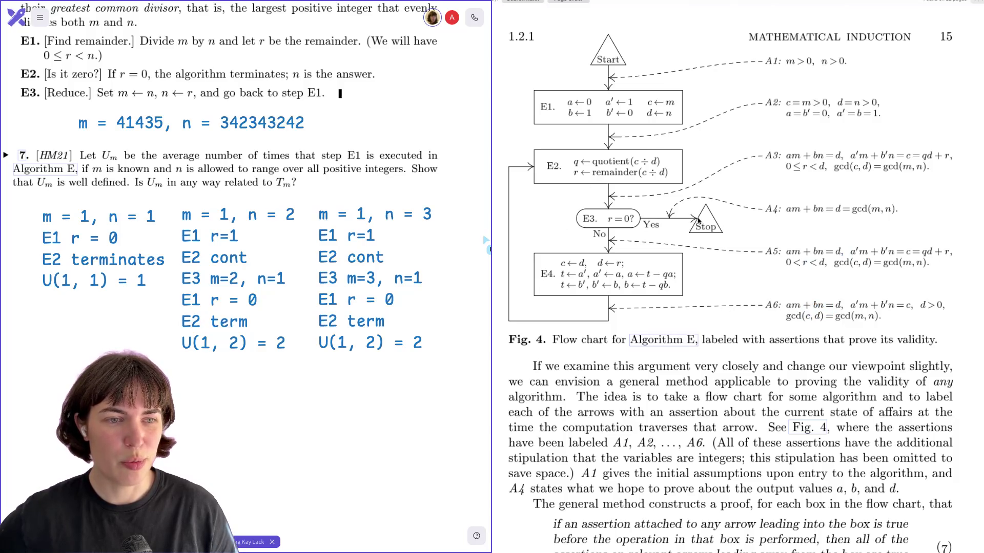
pyautogui.moveTo(769, 209); pyautogui.dragTo(898, 211)
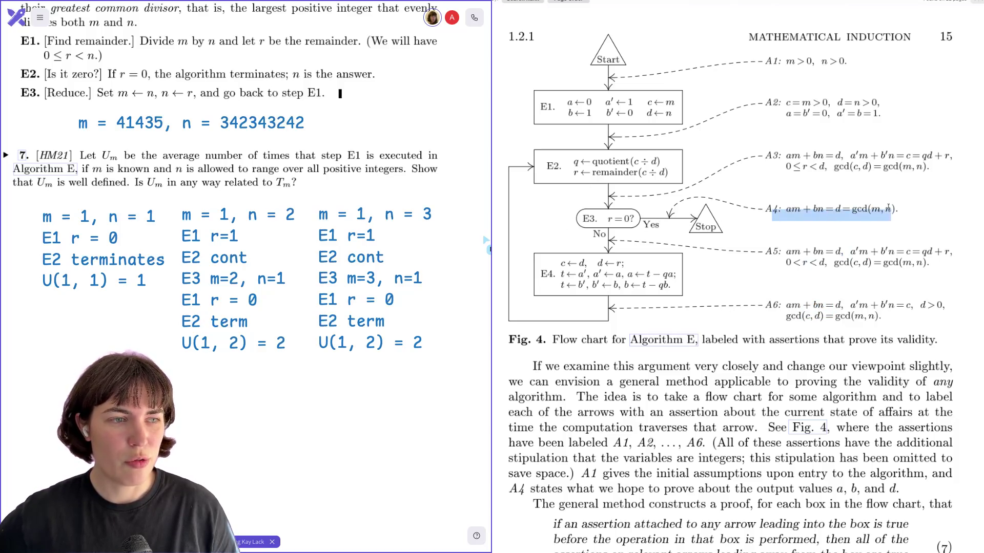
pyautogui.click(889, 211)
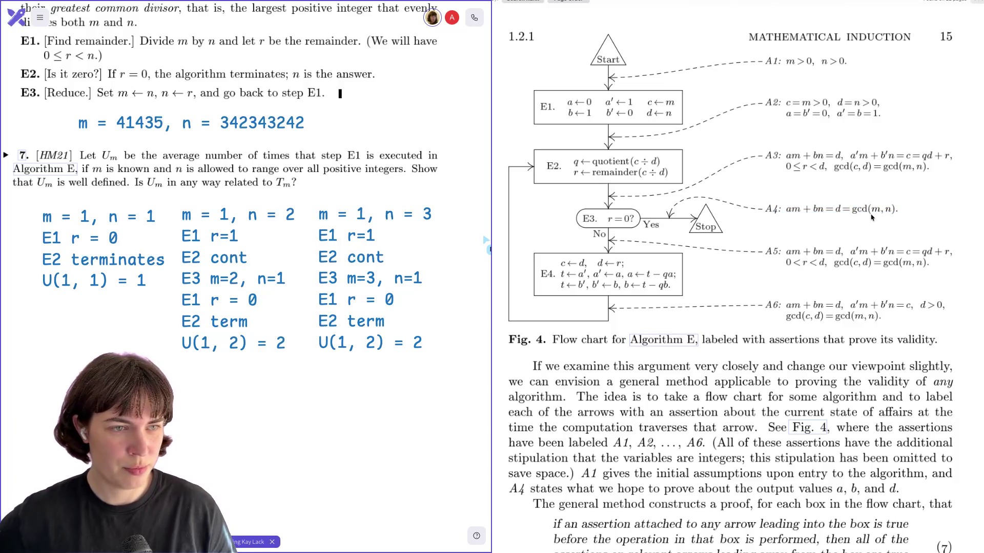
pyautogui.scroll(-1, 871, 218)
pyautogui.scroll(-2, 870, 218)
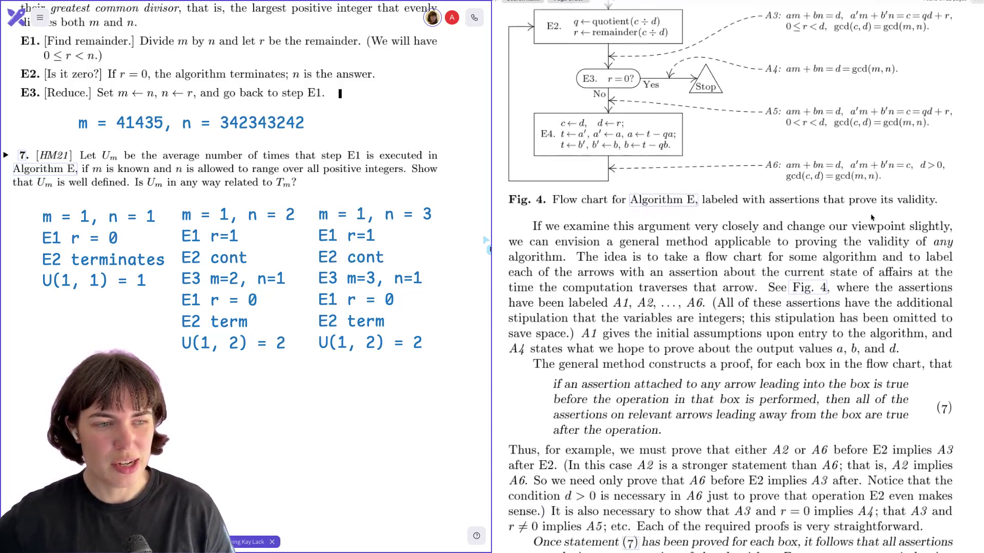
pyautogui.scroll(-1, 871, 218)
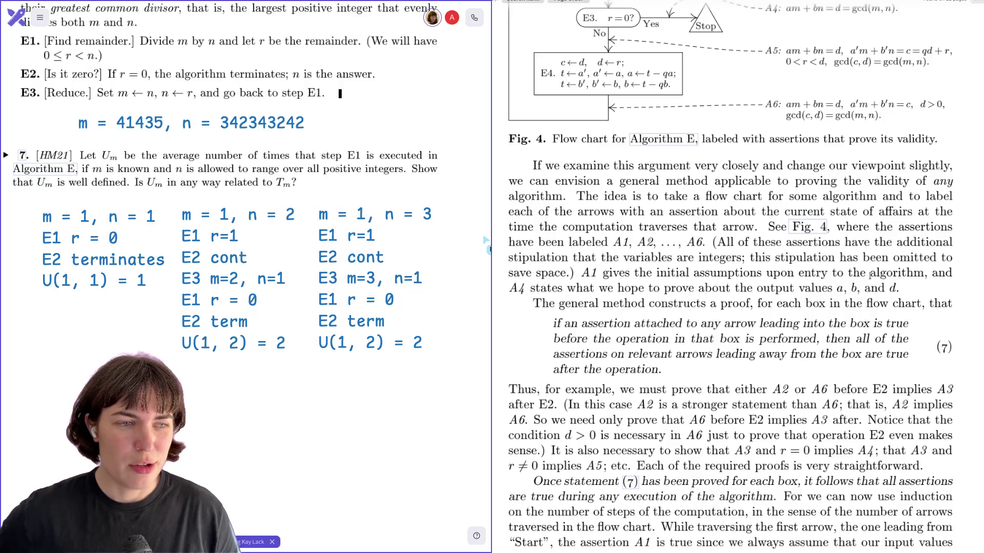
pyautogui.scroll(2, 889, 276)
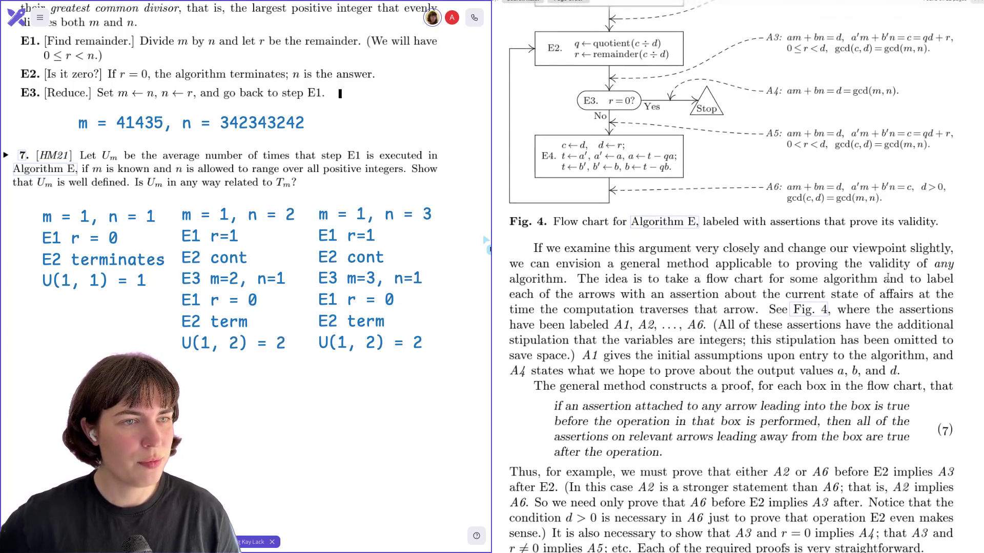
pyautogui.moveTo(778, 90)
pyautogui.mouseDown()
pyautogui.moveTo(897, 95)
pyautogui.moveTo(906, 107)
pyautogui.mouseUp()
# Clear the A4 assertion highlight while reading the statement (7) discussion.
pyautogui.click(905, 108)
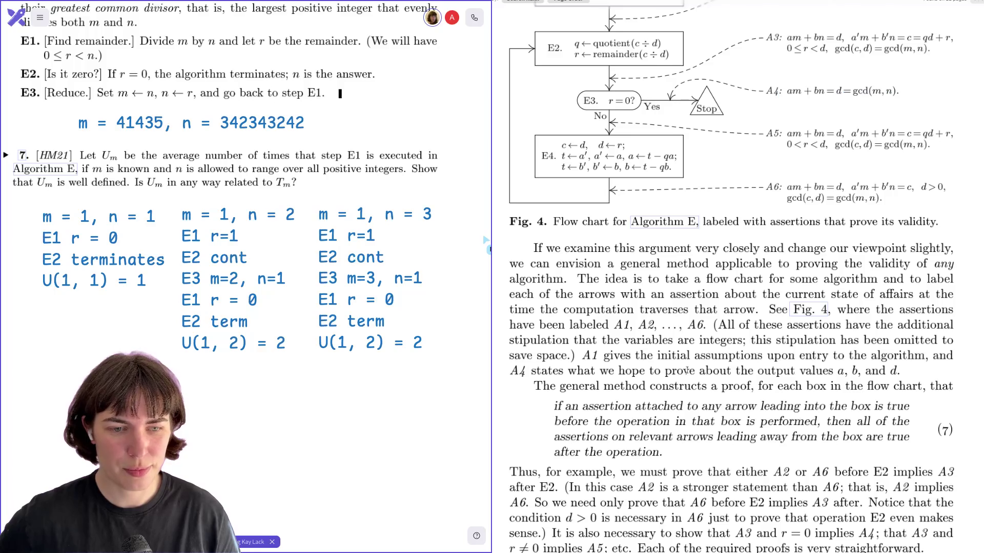
pyautogui.scroll(-1, 683, 378)
pyautogui.scroll(-1, 683, 378)
pyautogui.scroll(-1, 683, 377)
pyautogui.scroll(-2, 683, 378)
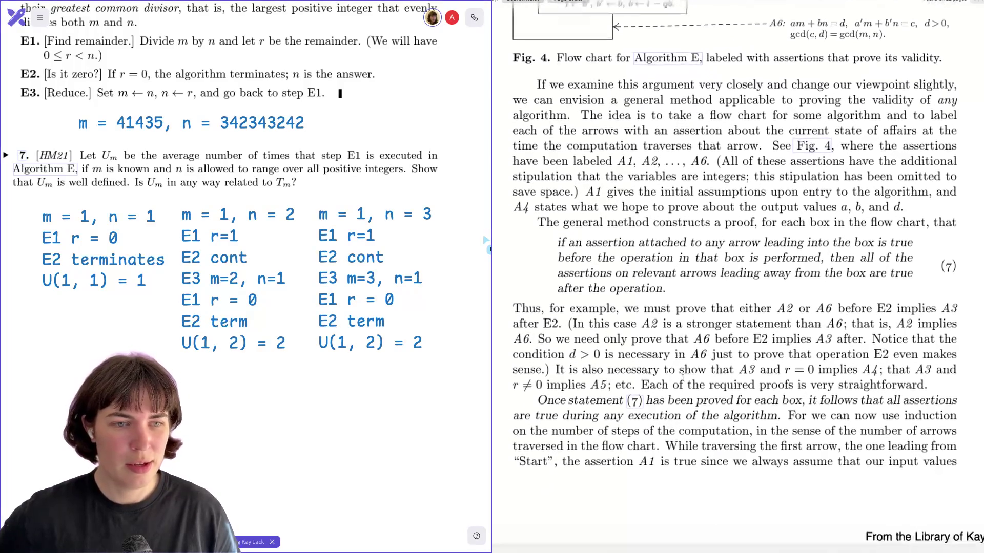
pyautogui.scroll(-1, 683, 378)
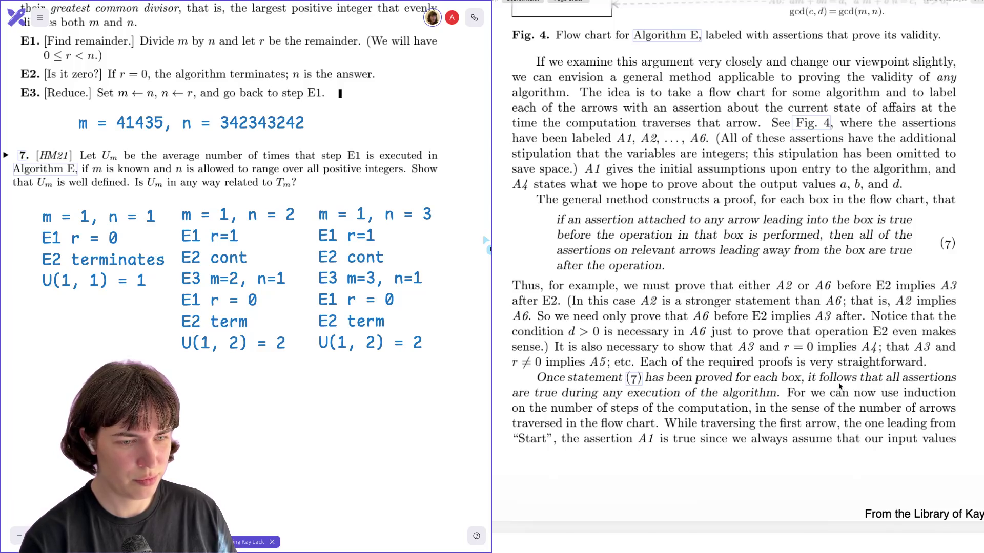
pyautogui.scroll(-3, 840, 387)
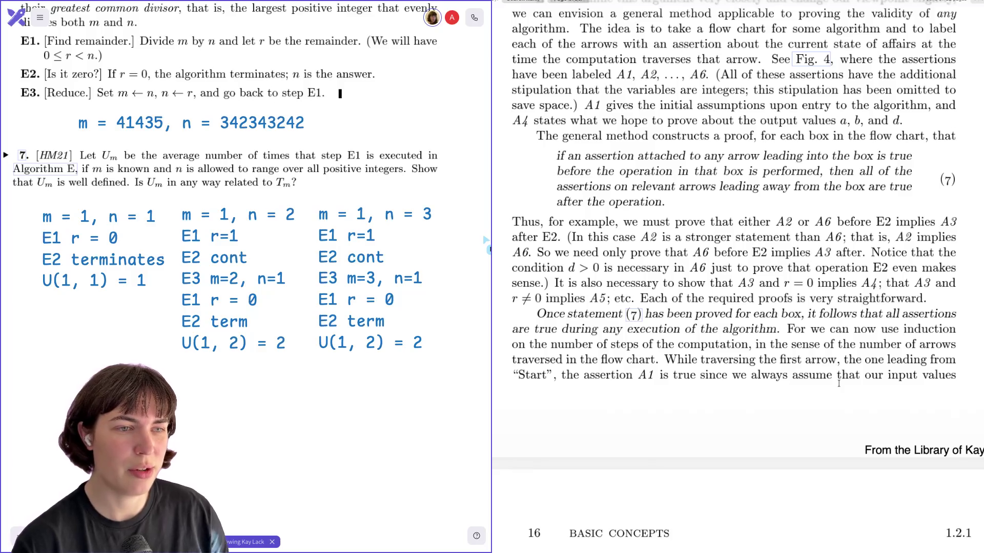
pyautogui.scroll(3, 839, 382)
pyautogui.scroll(3, 839, 381)
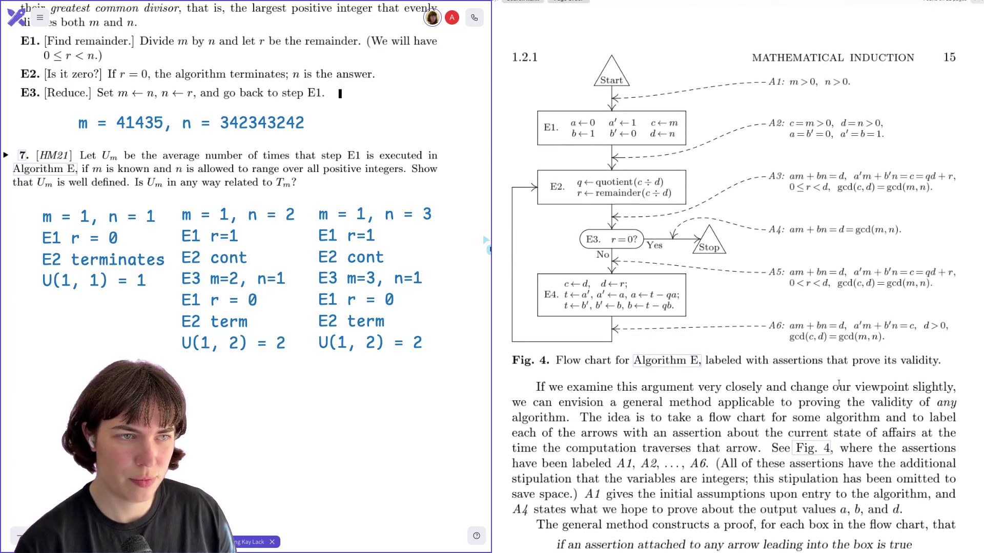
pyautogui.scroll(-3, 755, 338)
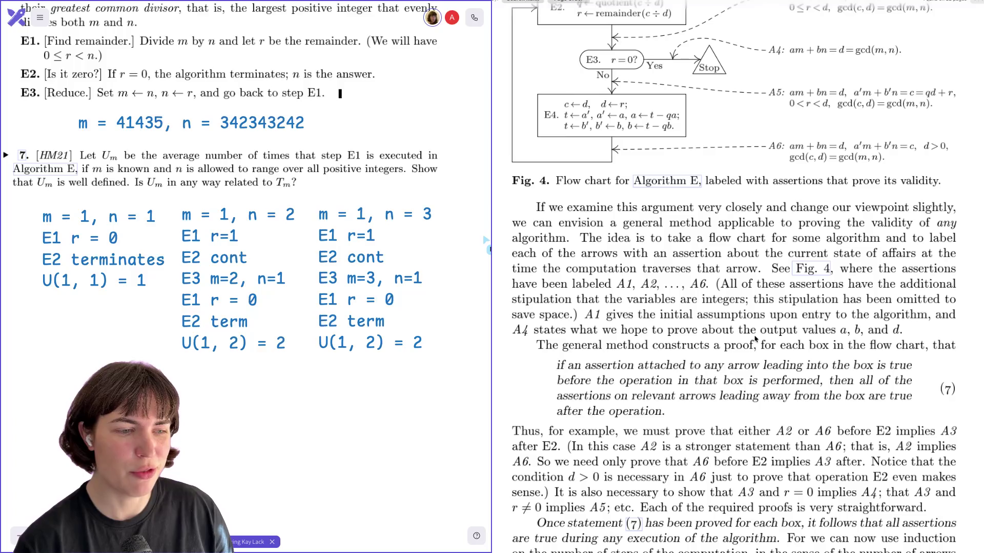
pyautogui.scroll(2, 756, 338)
pyautogui.scroll(1, 755, 339)
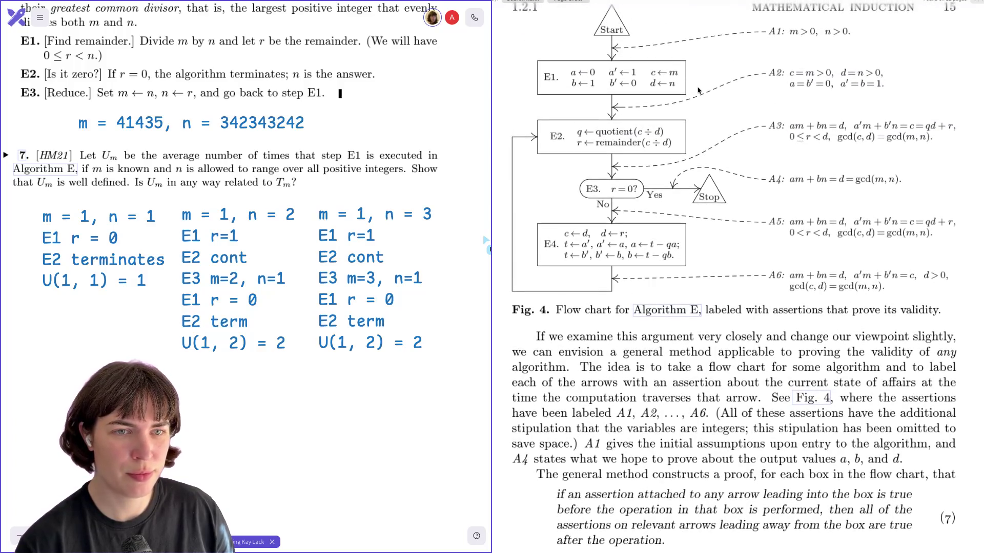
pyautogui.hscroll(-1, 640, 105)
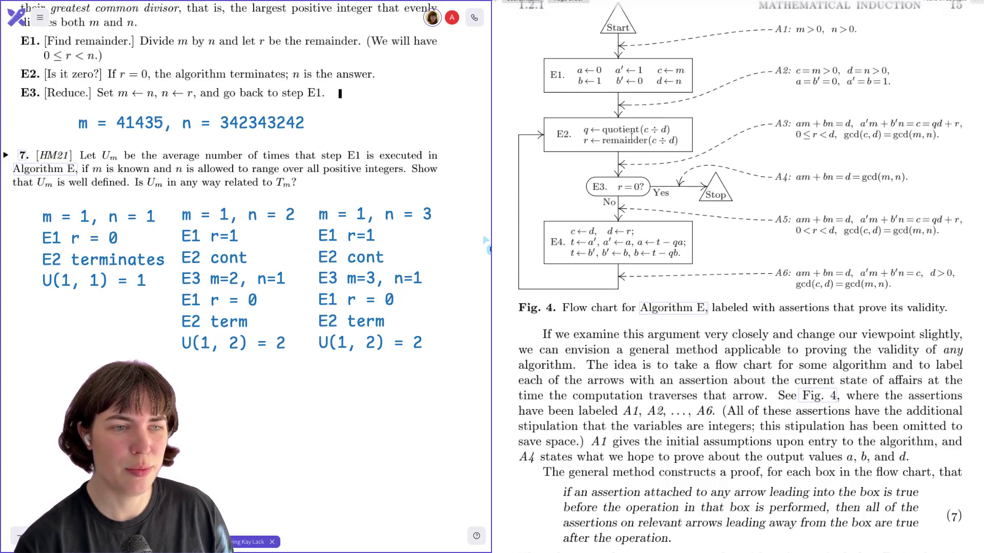
pyautogui.scroll(-4, 639, 193)
pyautogui.scroll(-3, 652, 289)
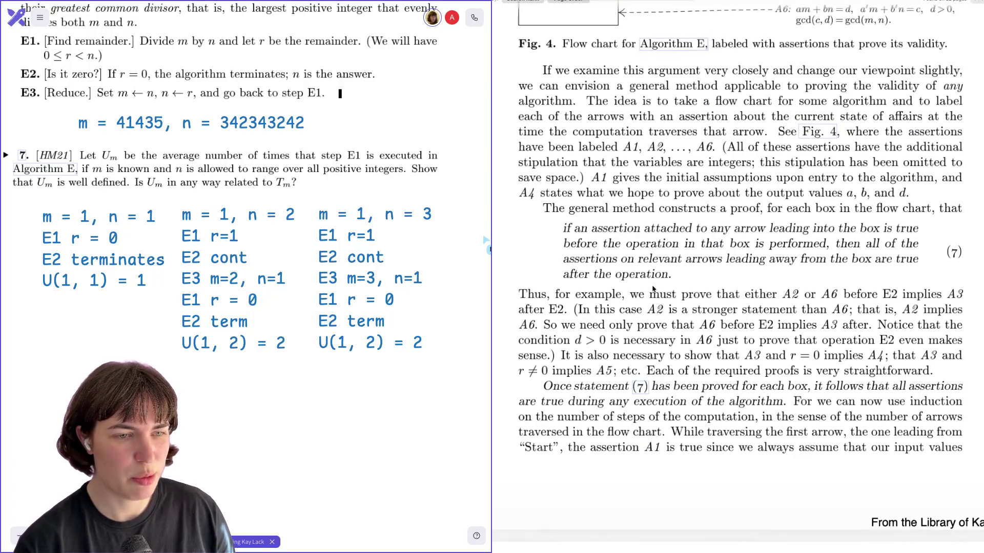
pyautogui.scroll(4, 652, 289)
pyautogui.scroll(1, 630, 192)
pyautogui.scroll(1, 607, 116)
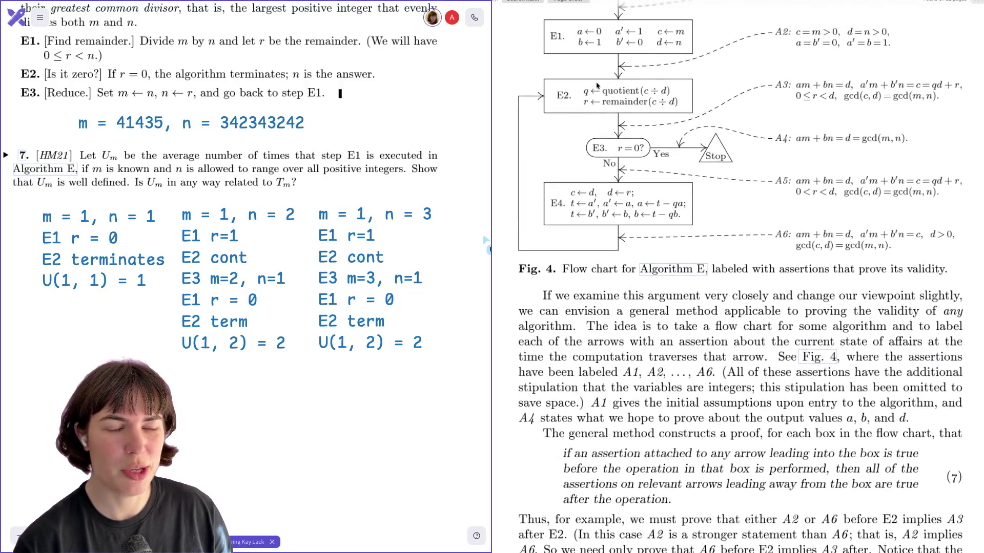
pyautogui.scroll(-2, 608, 106)
pyautogui.scroll(-2, 609, 108)
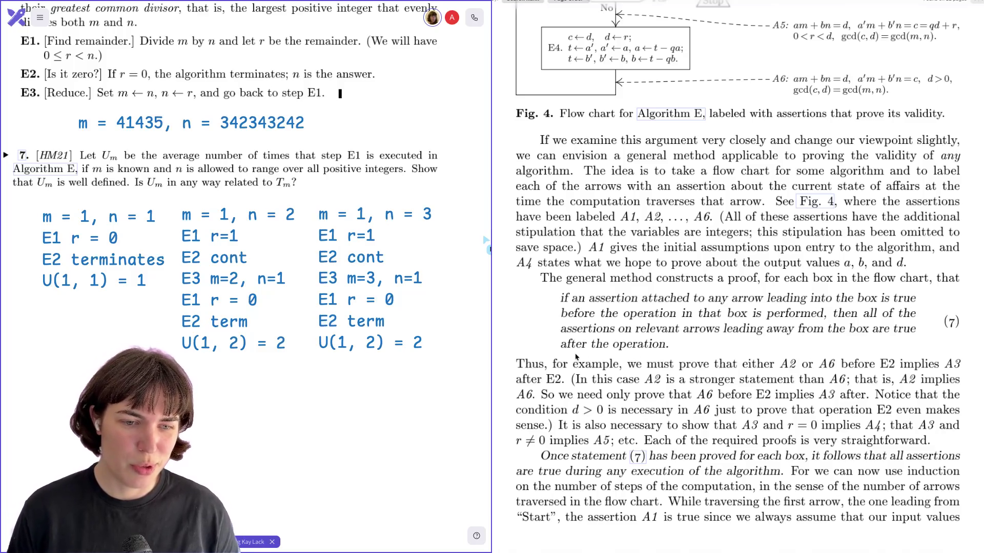
pyautogui.scroll(-2, 576, 355)
pyautogui.scroll(-1, 576, 356)
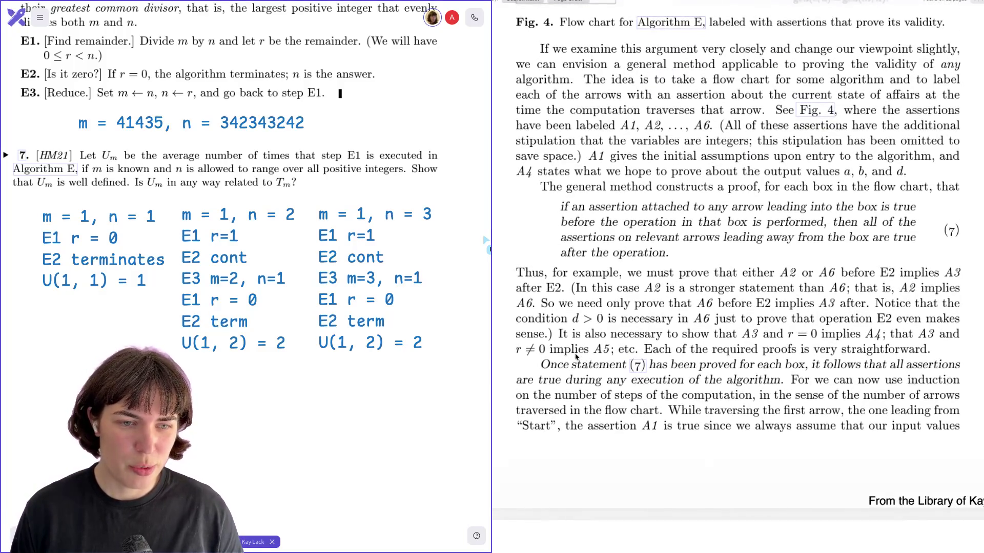
pyautogui.scroll(-1, 576, 356)
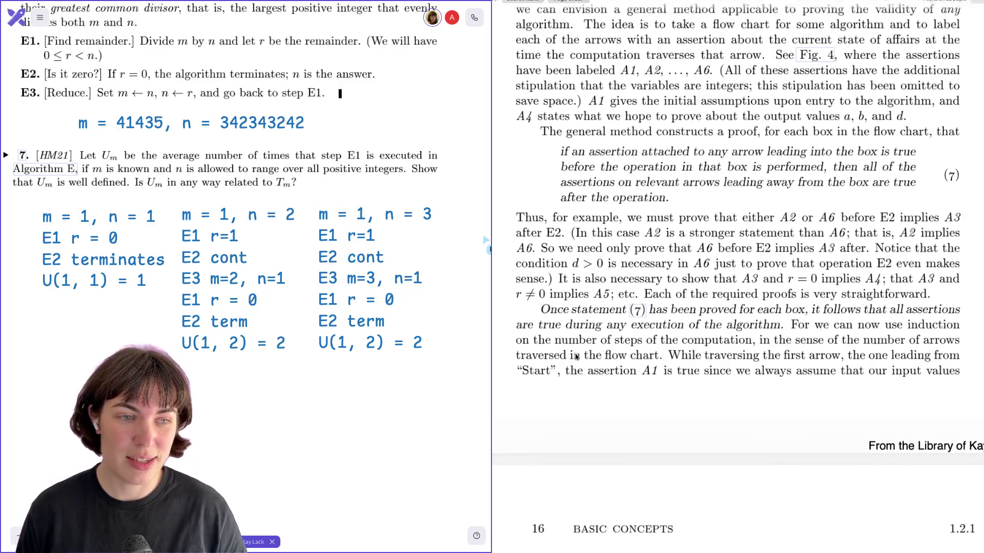
pyautogui.scroll(-2, 575, 356)
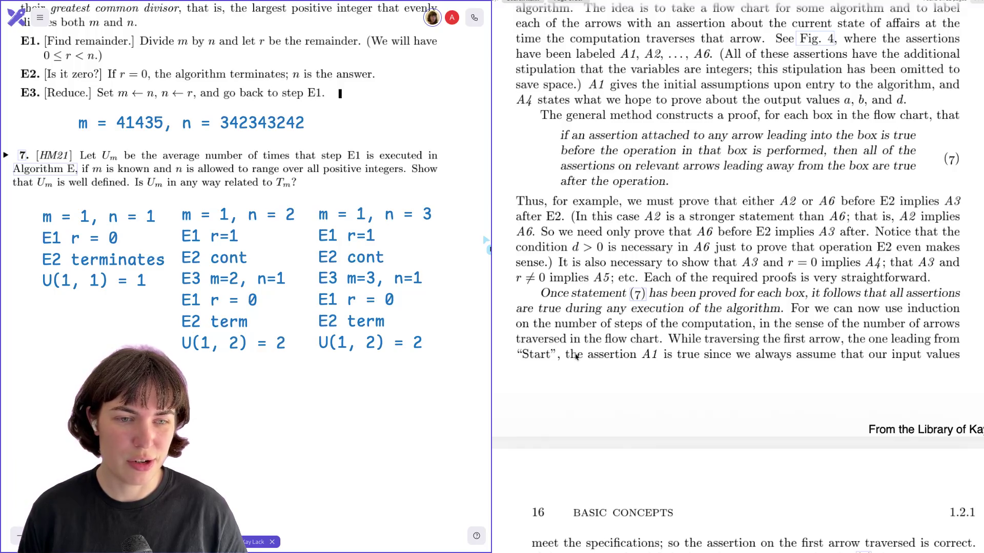
pyautogui.scroll(-2, 576, 356)
pyautogui.scroll(-2, 576, 356)
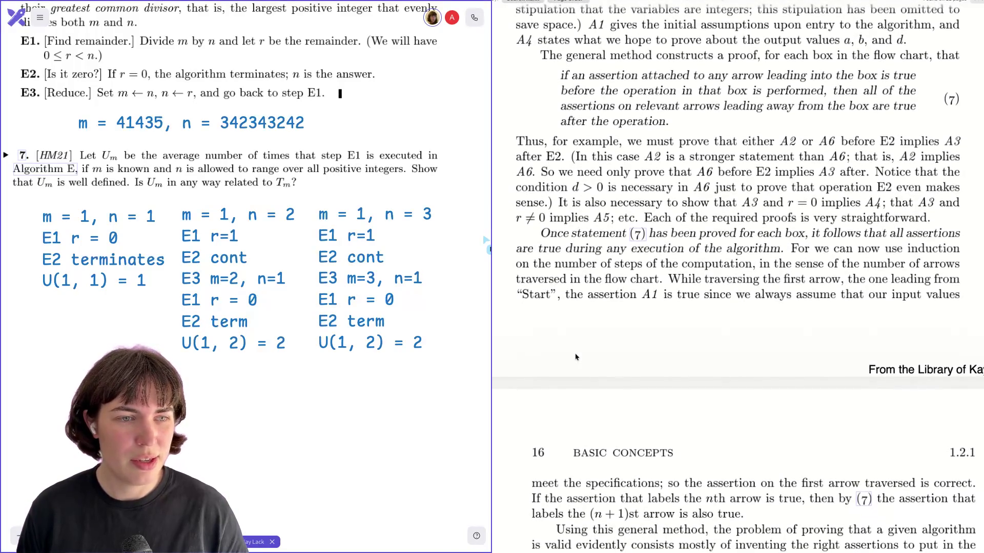
pyautogui.scroll(-1, 576, 356)
pyautogui.scroll(-1, 576, 356)
pyautogui.scroll(-1, 575, 357)
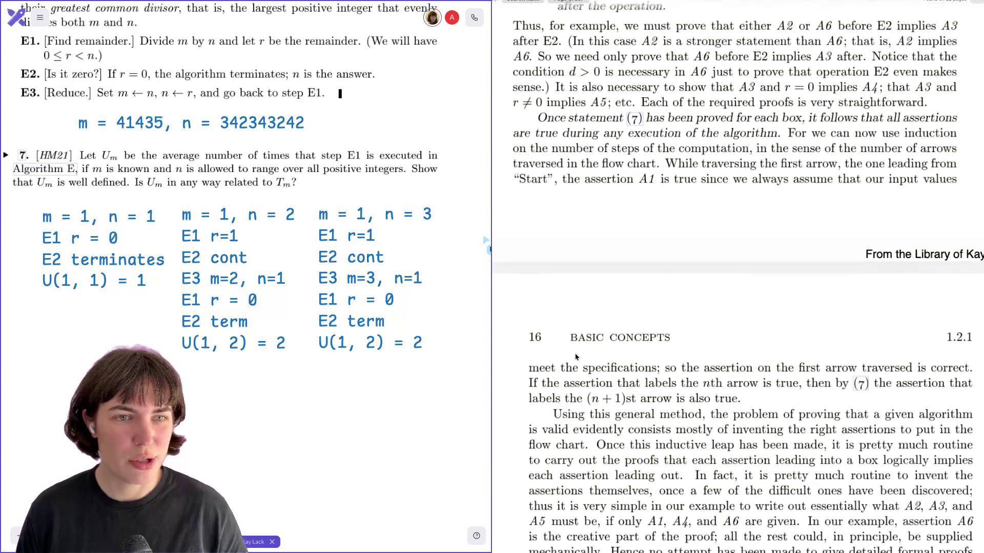
pyautogui.scroll(-1, 576, 356)
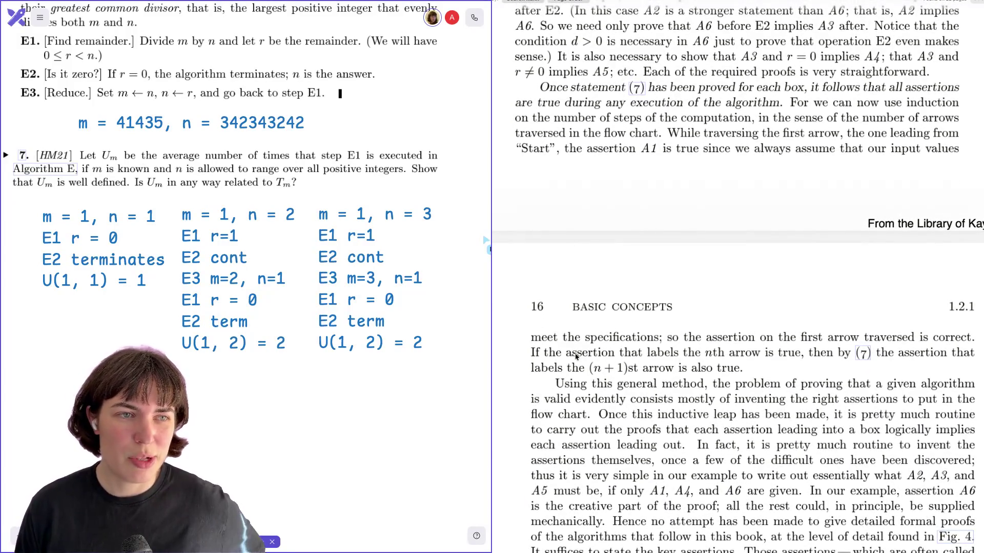
pyautogui.scroll(5, 575, 356)
pyautogui.scroll(5, 576, 356)
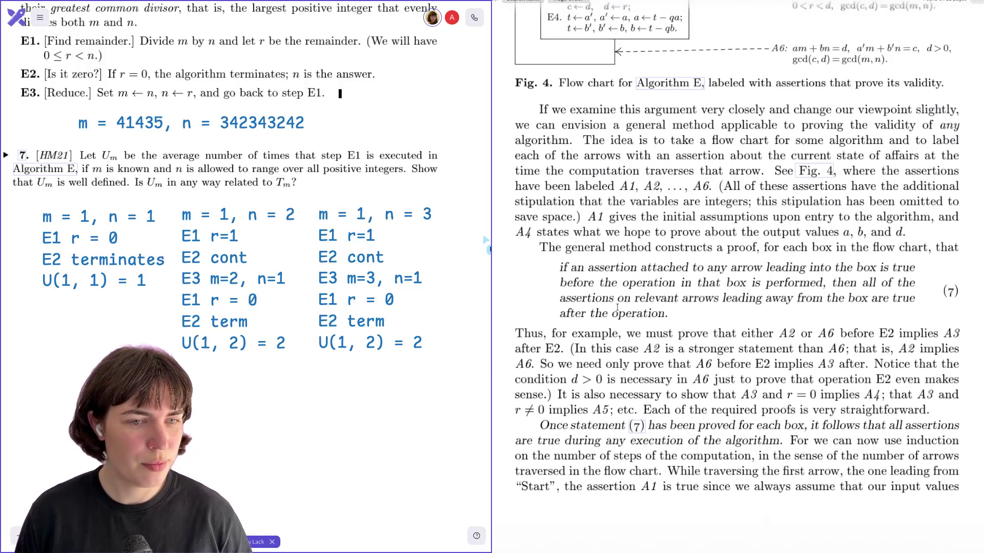
pyautogui.scroll(-1, 613, 312)
pyautogui.scroll(-4, 659, 280)
pyautogui.scroll(-3, 658, 281)
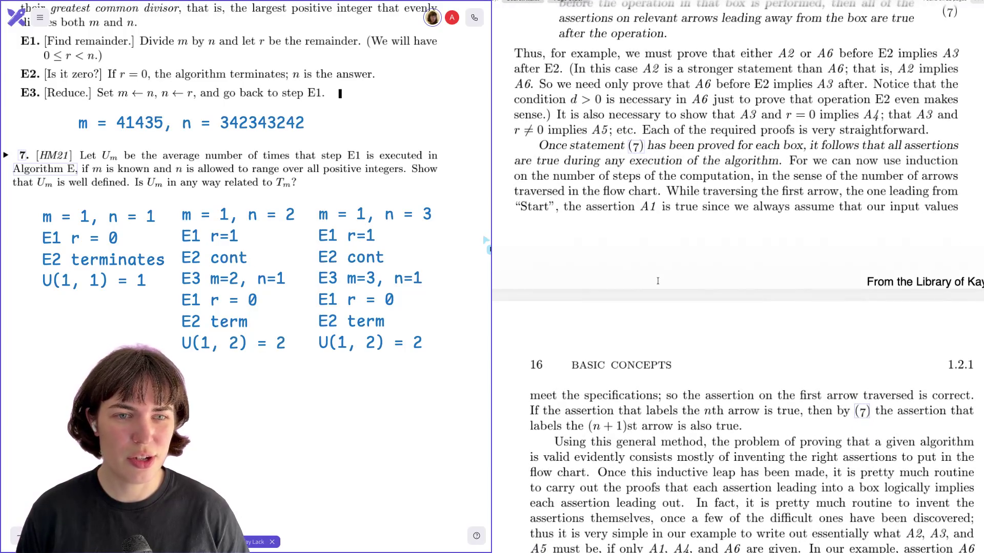
pyautogui.scroll(-1, 657, 280)
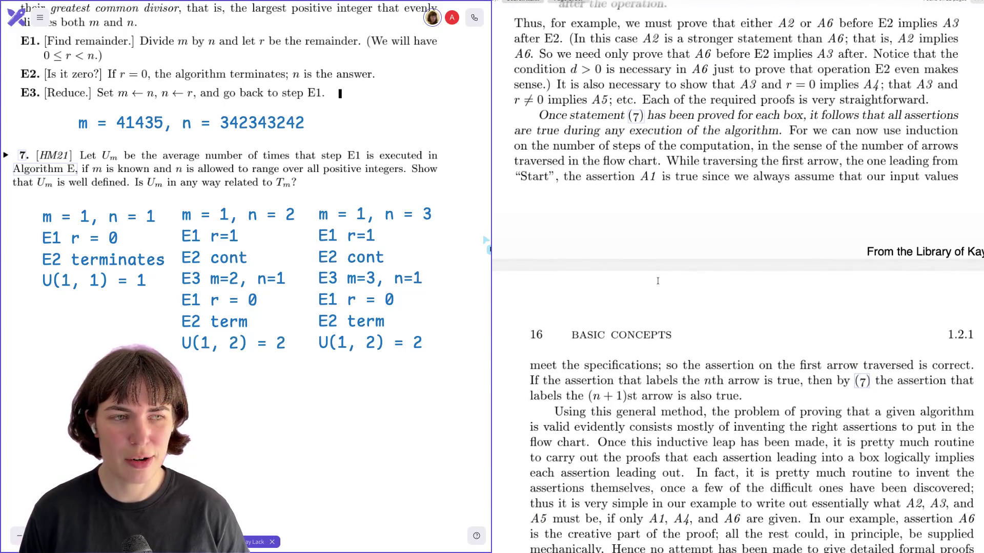
pyautogui.scroll(-1, 657, 281)
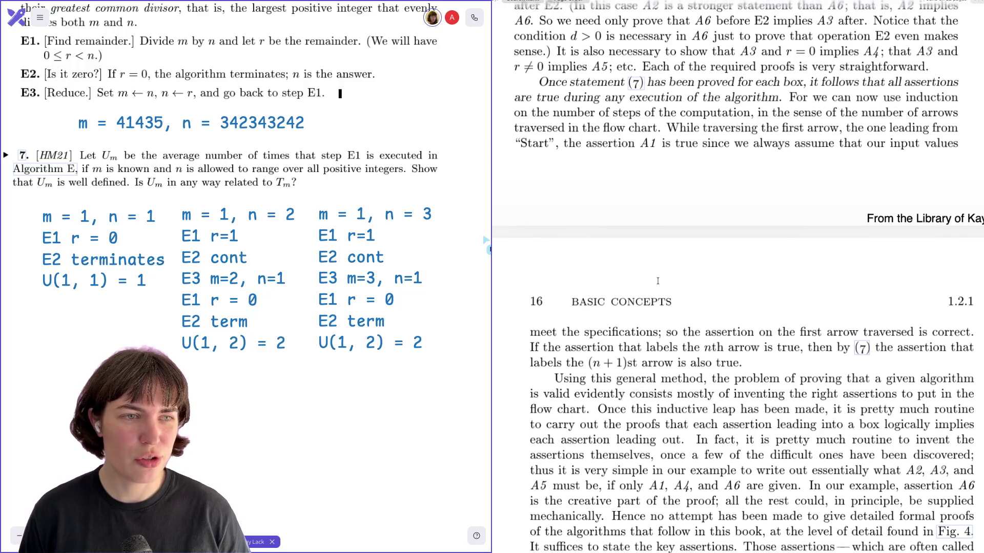
pyautogui.scroll(-2, 657, 281)
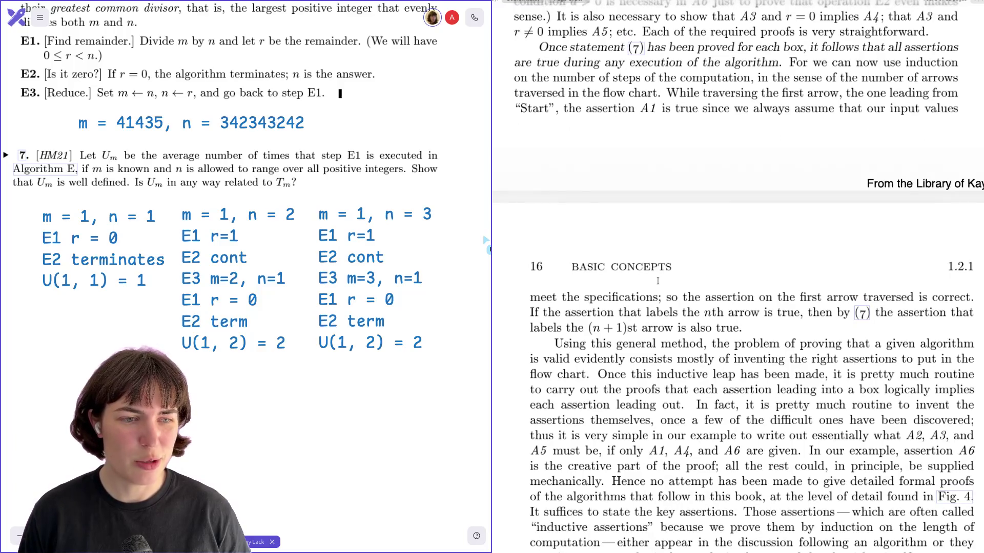
pyautogui.scroll(-2, 658, 281)
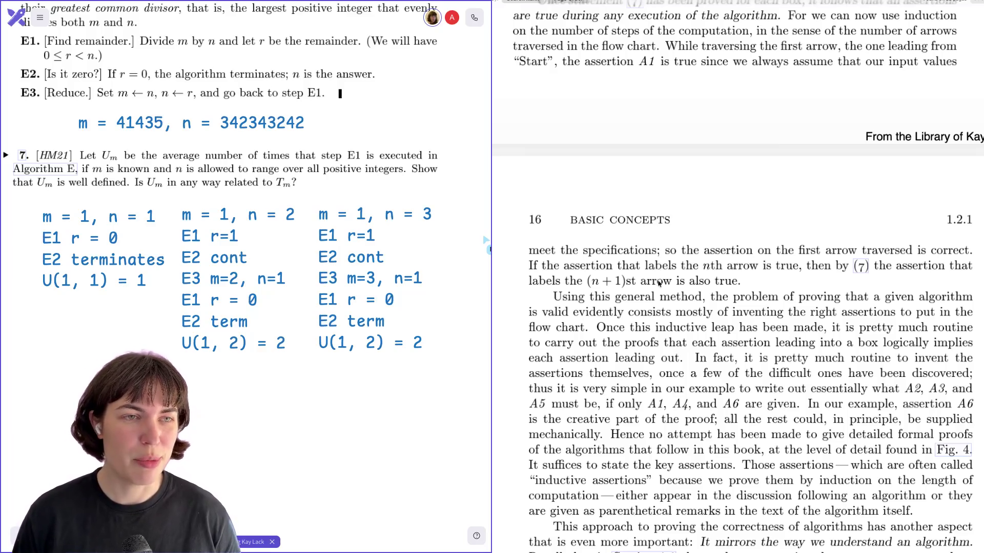
pyautogui.scroll(2, 659, 283)
pyautogui.scroll(-2, 658, 283)
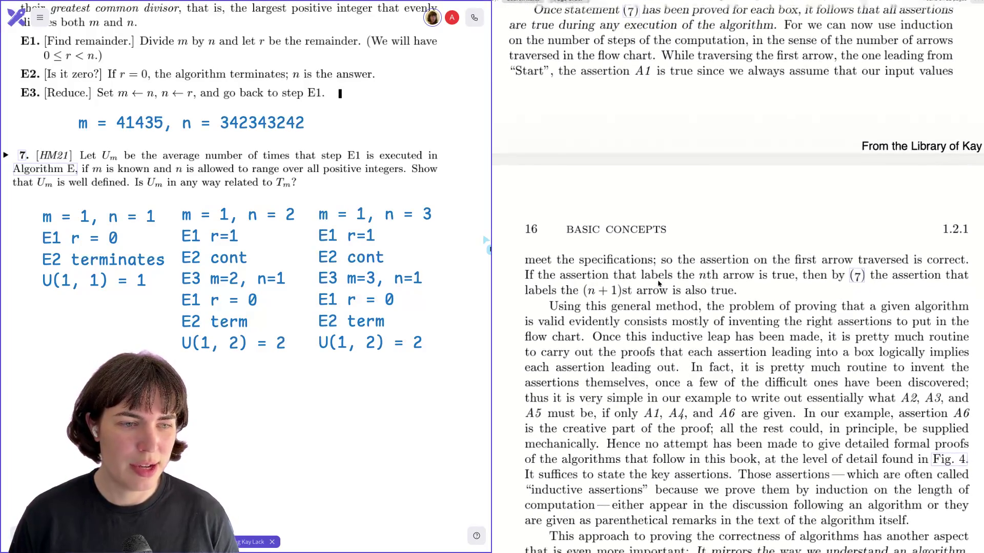
pyautogui.scroll(-2, 659, 283)
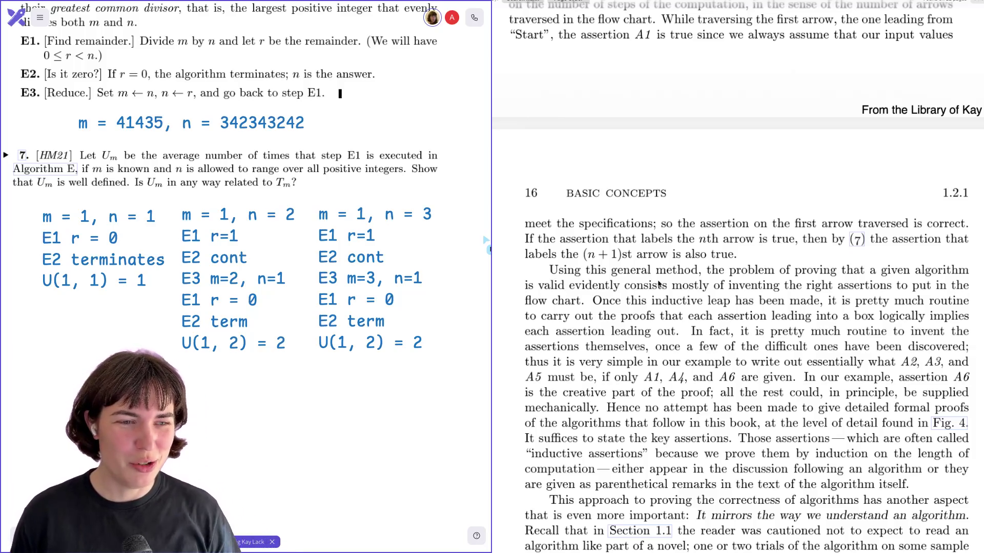
pyautogui.scroll(-1, 659, 284)
pyautogui.scroll(-2, 658, 283)
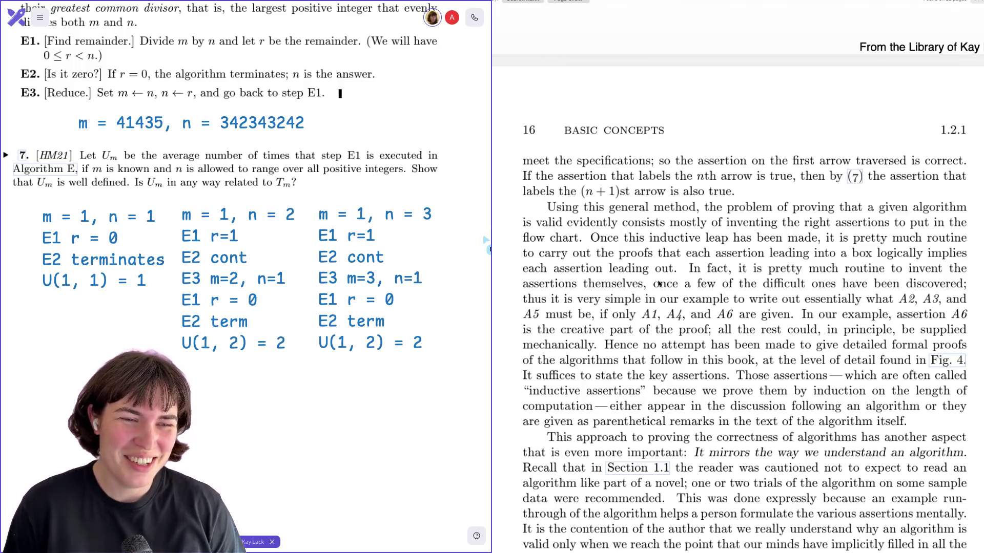
pyautogui.scroll(-2, 659, 284)
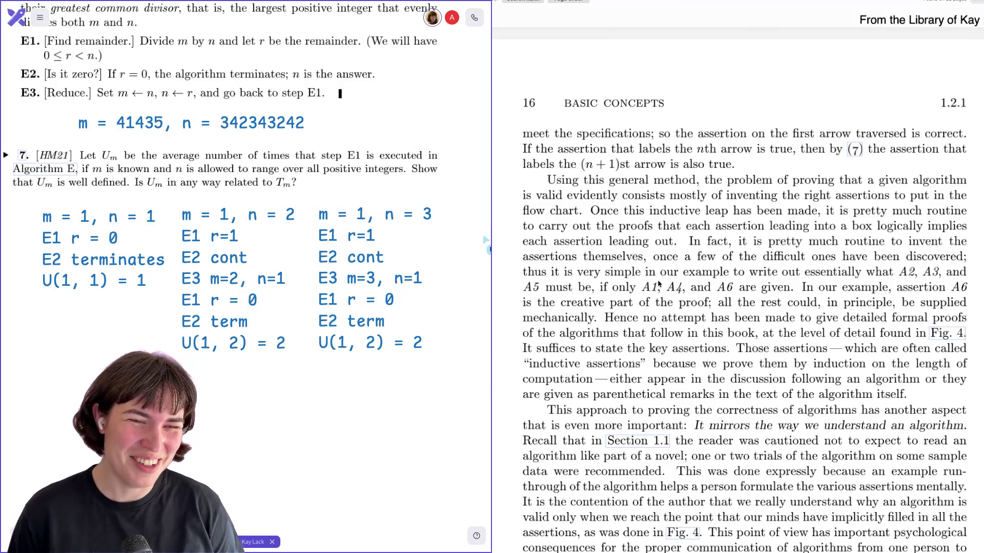
pyautogui.scroll(-5, 659, 282)
pyautogui.scroll(-1, 659, 284)
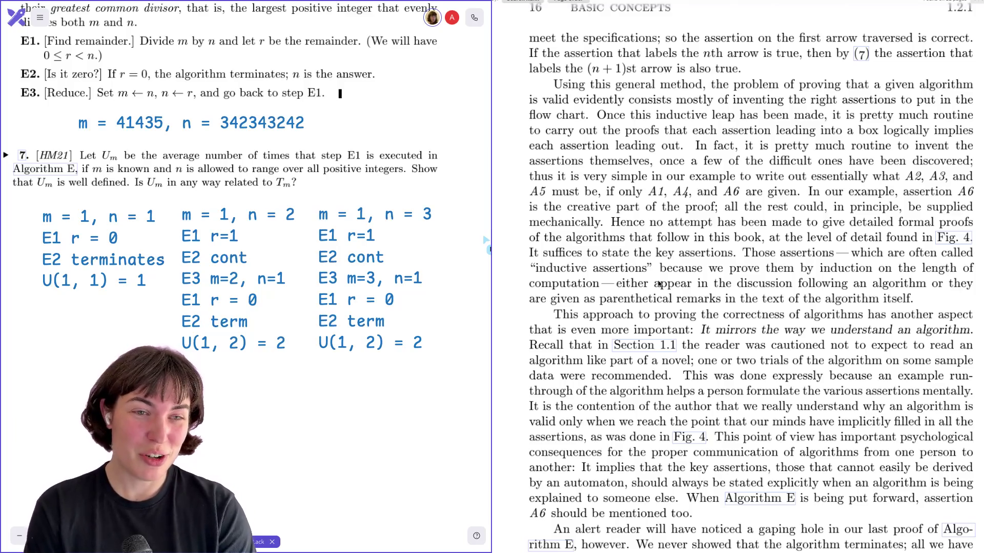
pyautogui.scroll(-1, 659, 284)
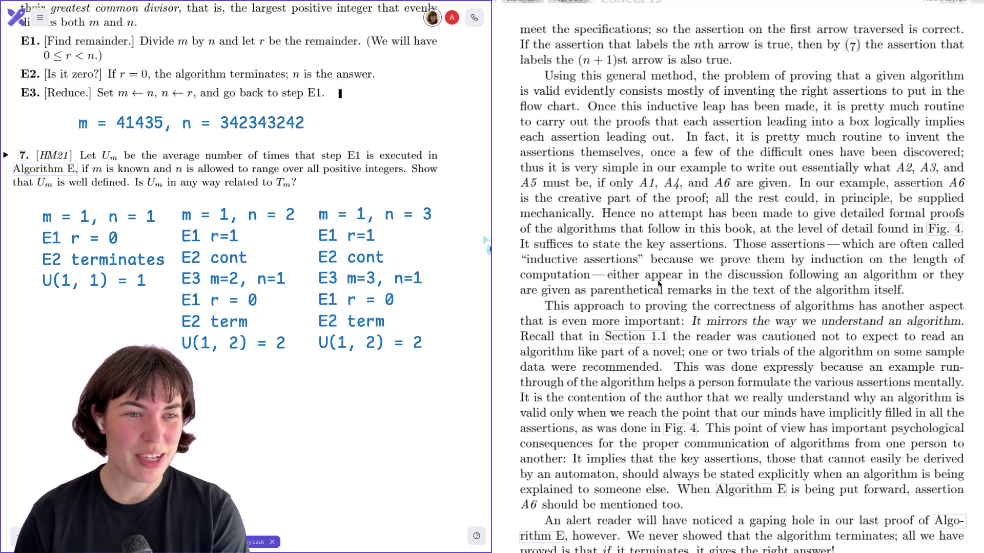
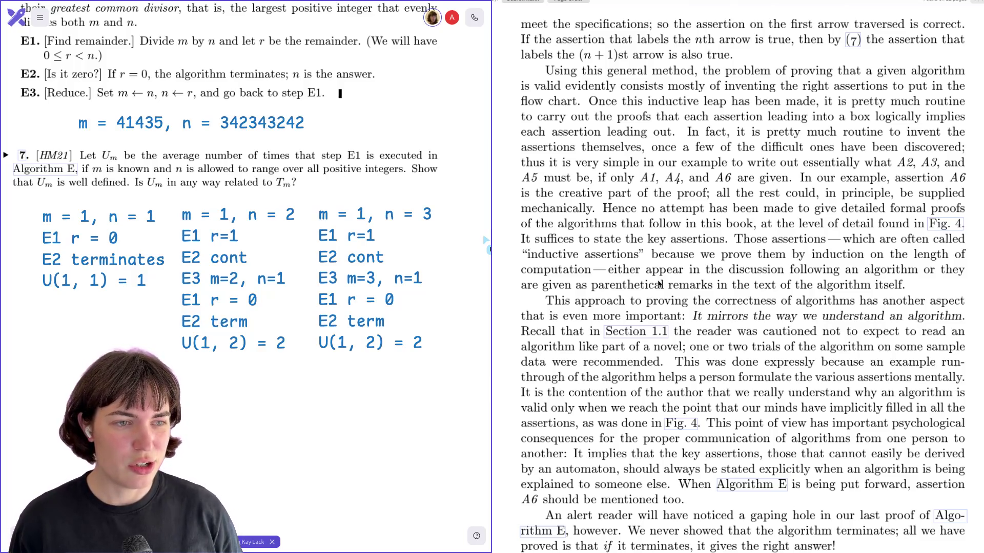
pyautogui.scroll(-2, 659, 284)
pyautogui.scroll(-1, 659, 284)
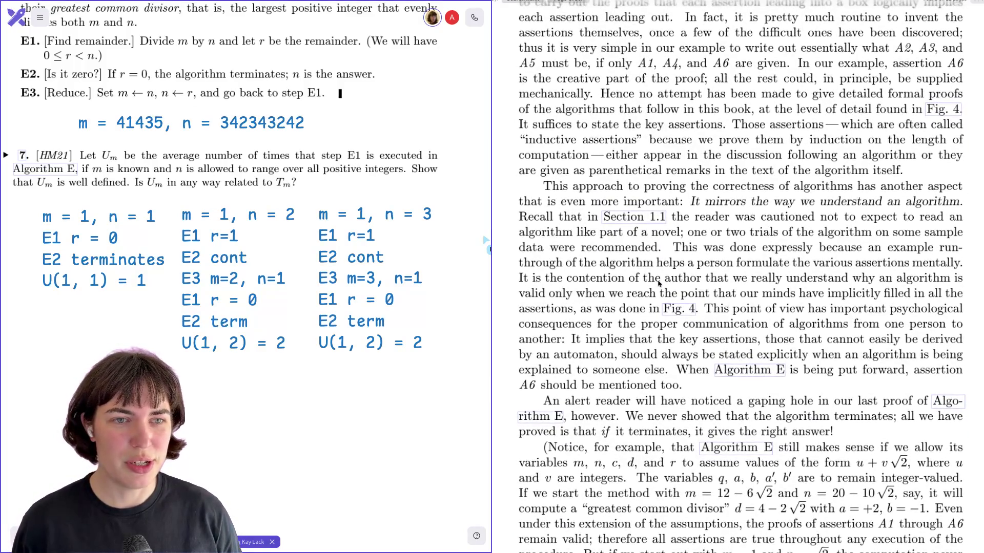
pyautogui.scroll(-1, 659, 285)
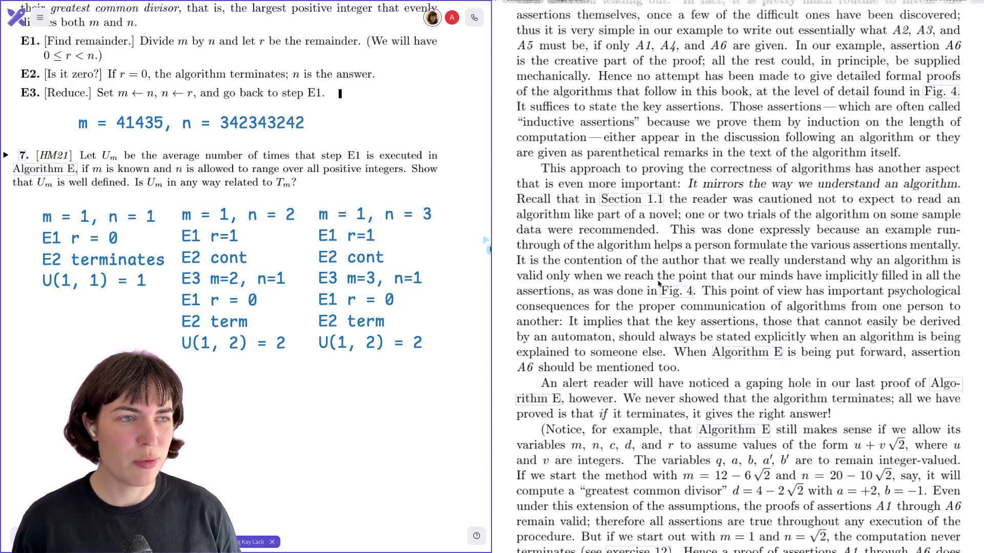
pyautogui.scroll(-1, 659, 284)
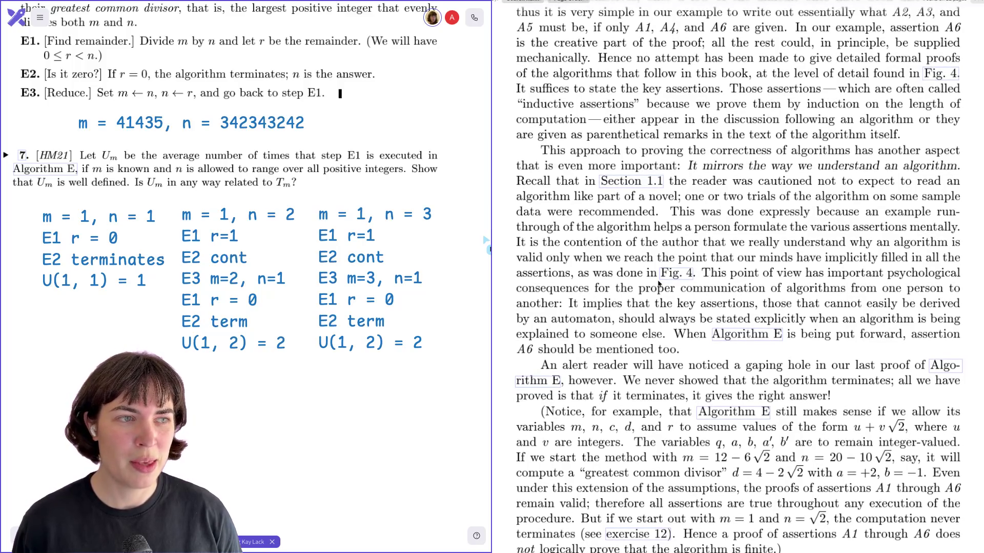
pyautogui.scroll(-1, 659, 285)
pyautogui.scroll(-1, 659, 284)
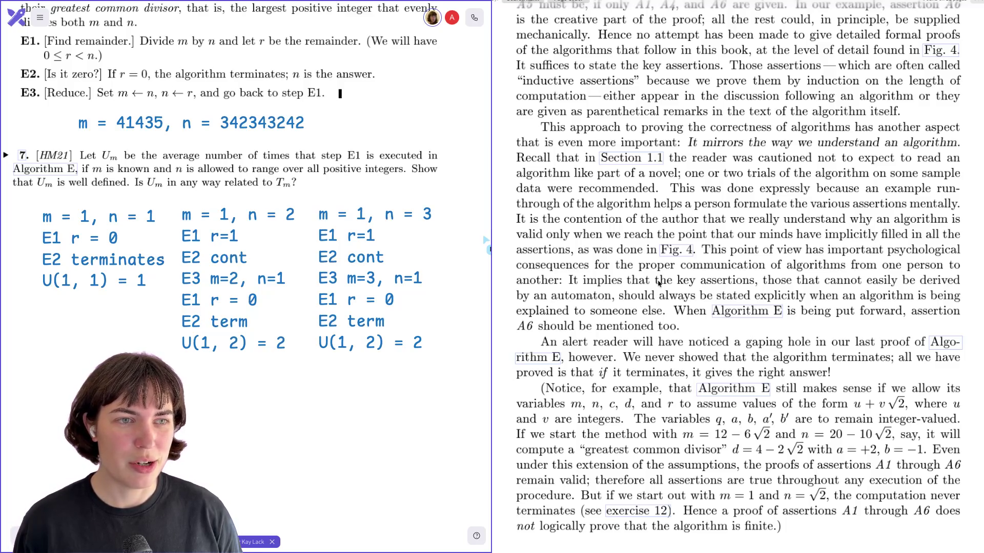
pyautogui.scroll(-2, 659, 285)
pyautogui.scroll(-1, 659, 284)
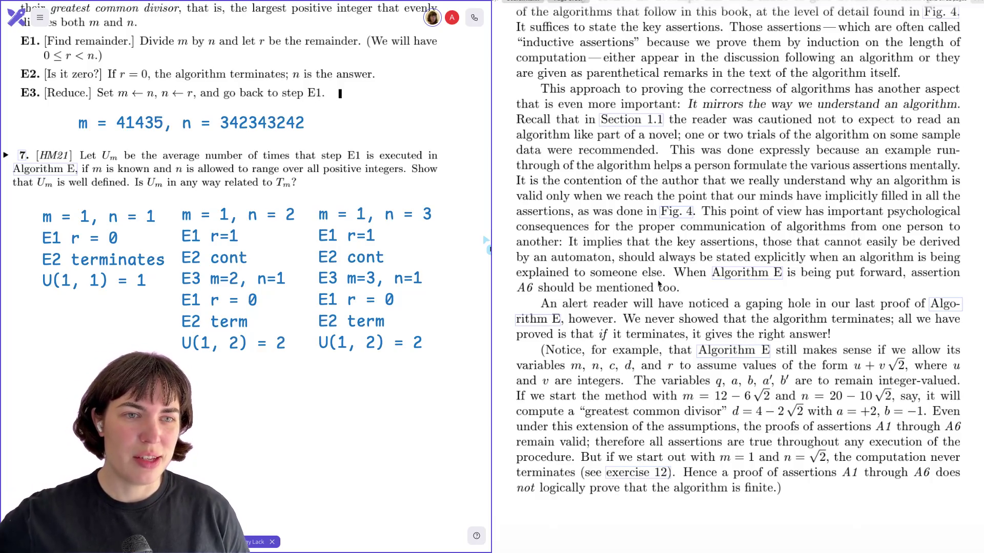
pyautogui.scroll(-1, 658, 285)
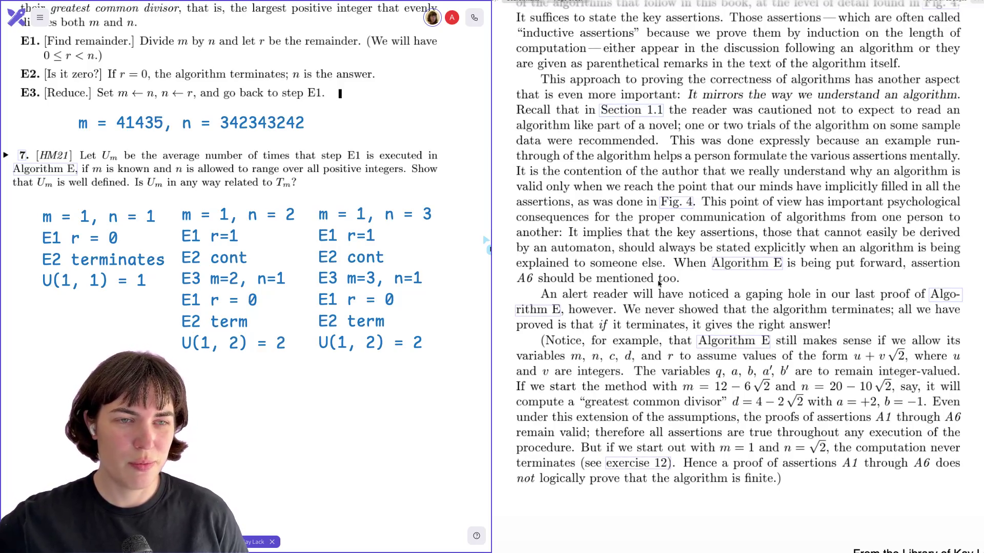
pyautogui.scroll(-2, 658, 284)
pyautogui.scroll(-2, 658, 284)
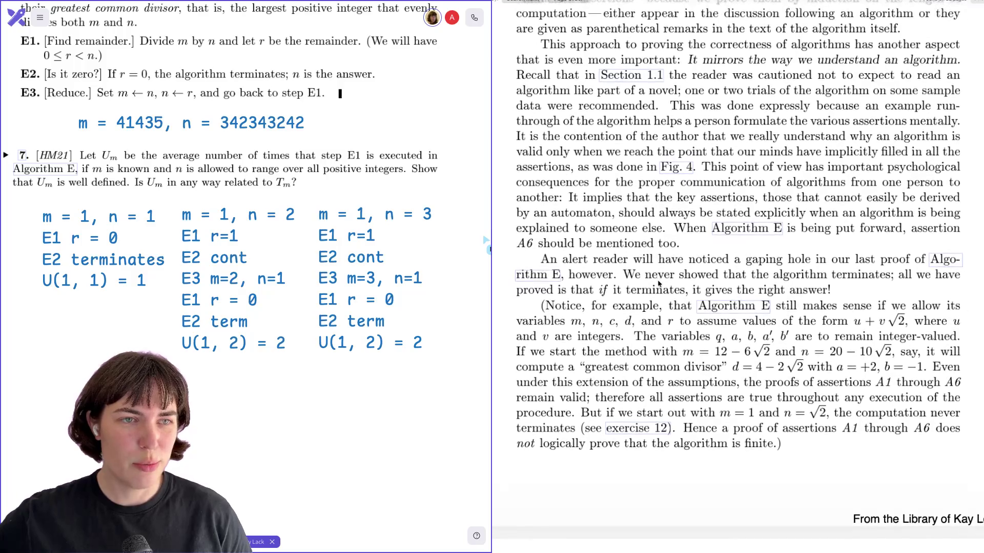
pyautogui.scroll(-1, 658, 284)
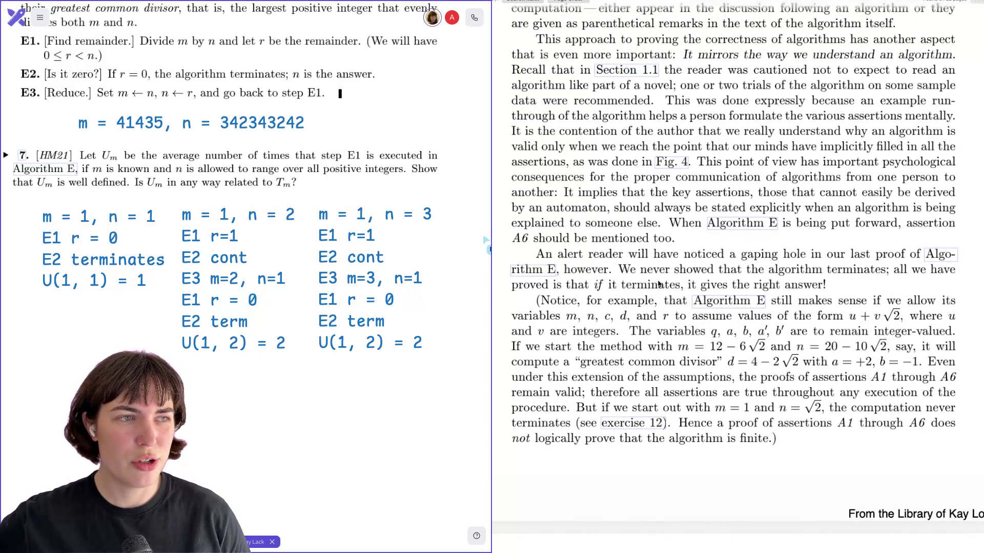
pyautogui.scroll(-3, 658, 283)
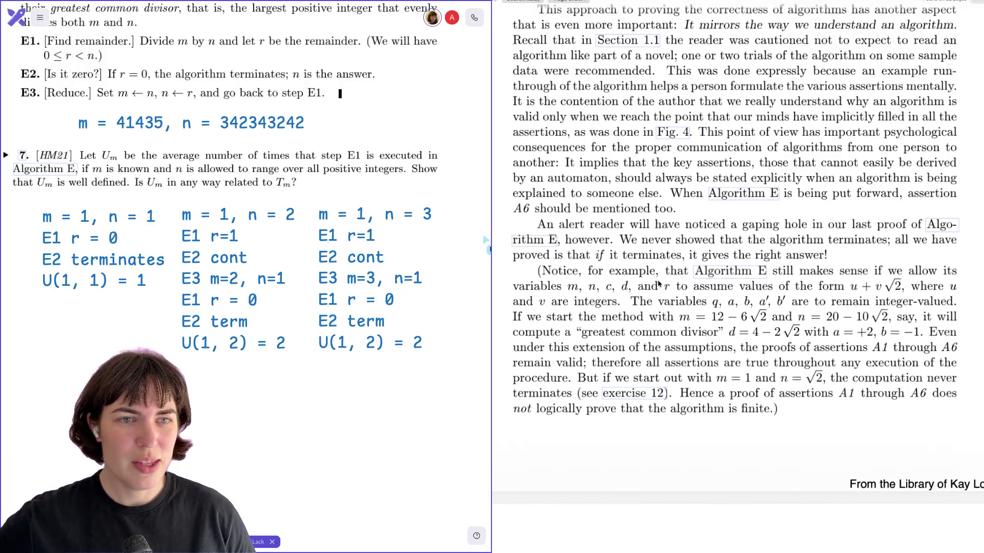
pyautogui.scroll(-1, 659, 284)
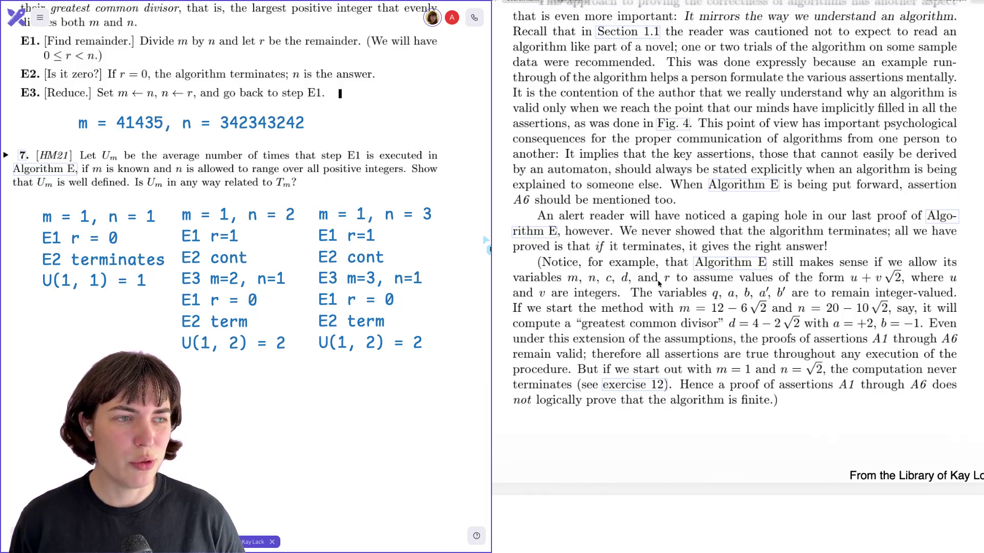
pyautogui.scroll(-2, 658, 283)
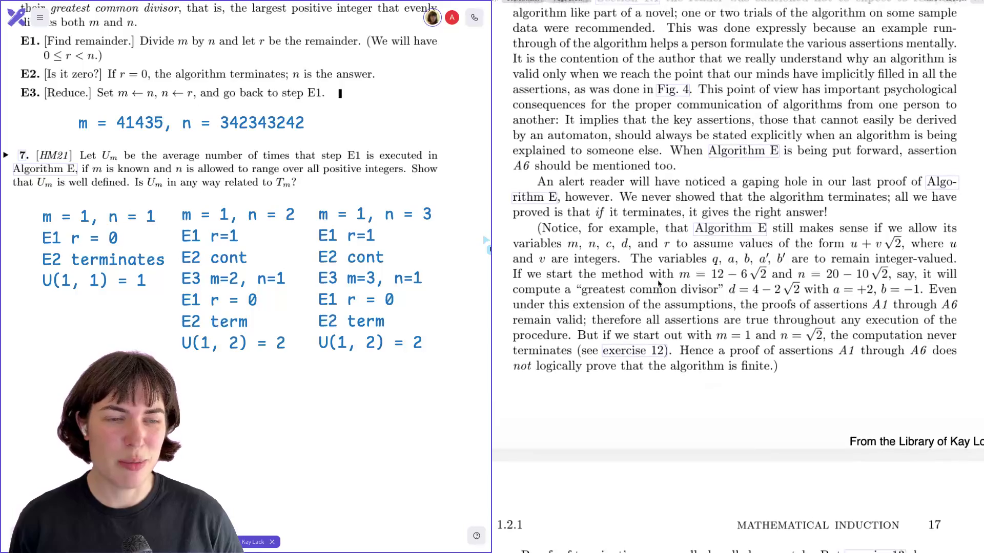
pyautogui.scroll(3, 659, 285)
pyautogui.scroll(4, 659, 284)
pyautogui.scroll(4, 658, 283)
pyautogui.scroll(5, 658, 283)
pyautogui.scroll(1, 659, 284)
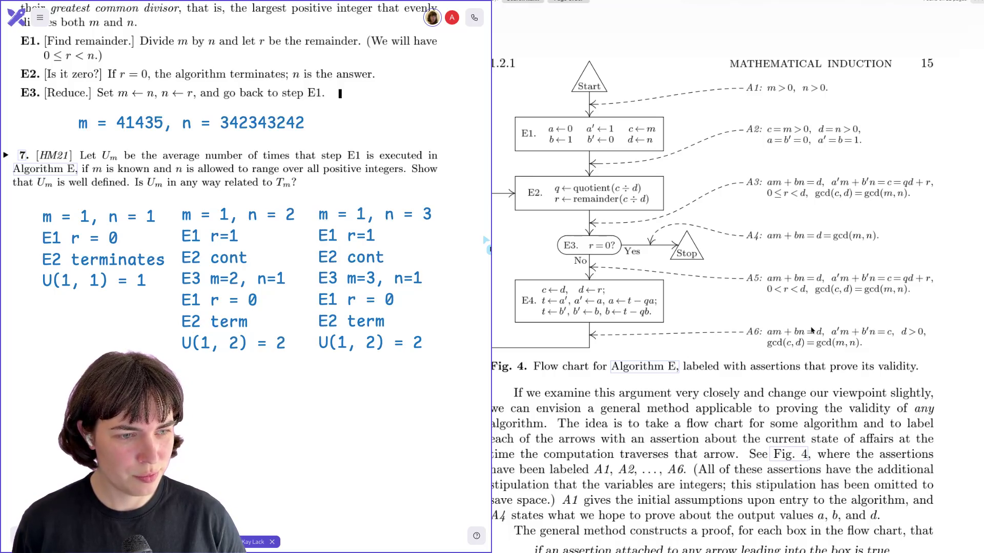
pyautogui.scroll(-3, 812, 331)
pyautogui.scroll(-5, 812, 329)
pyautogui.scroll(-3, 811, 329)
pyautogui.scroll(-2, 811, 329)
pyautogui.scroll(-2, 810, 328)
pyautogui.scroll(-1, 811, 328)
pyautogui.scroll(-1, 811, 328)
pyautogui.scroll(-3, 810, 329)
pyautogui.scroll(-2, 810, 331)
pyautogui.scroll(-1, 810, 330)
pyautogui.scroll(-1, 810, 331)
pyautogui.scroll(-1, 811, 331)
pyautogui.scroll(-1, 810, 331)
pyautogui.scroll(-1, 810, 330)
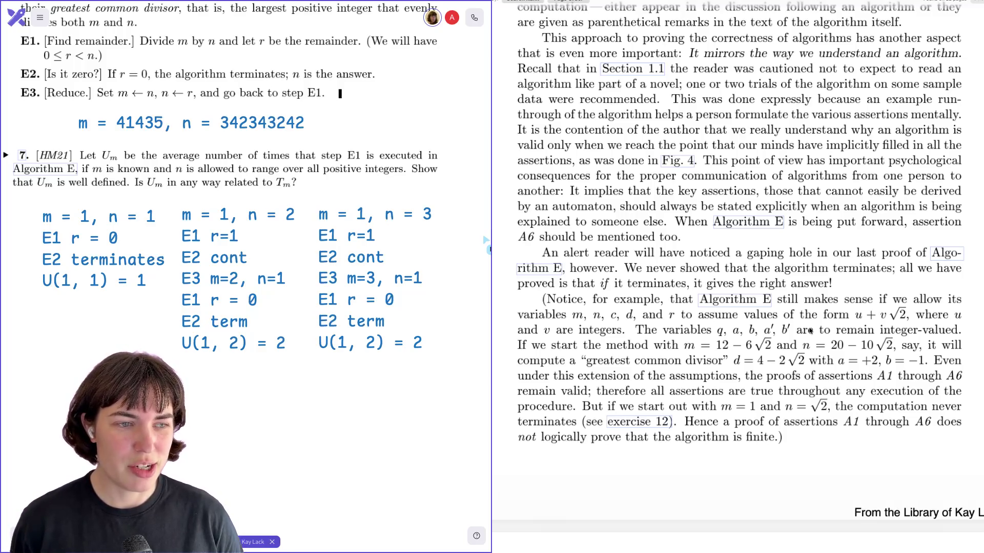
pyautogui.scroll(-1, 810, 330)
pyautogui.scroll(-1, 810, 331)
pyautogui.scroll(-2, 810, 331)
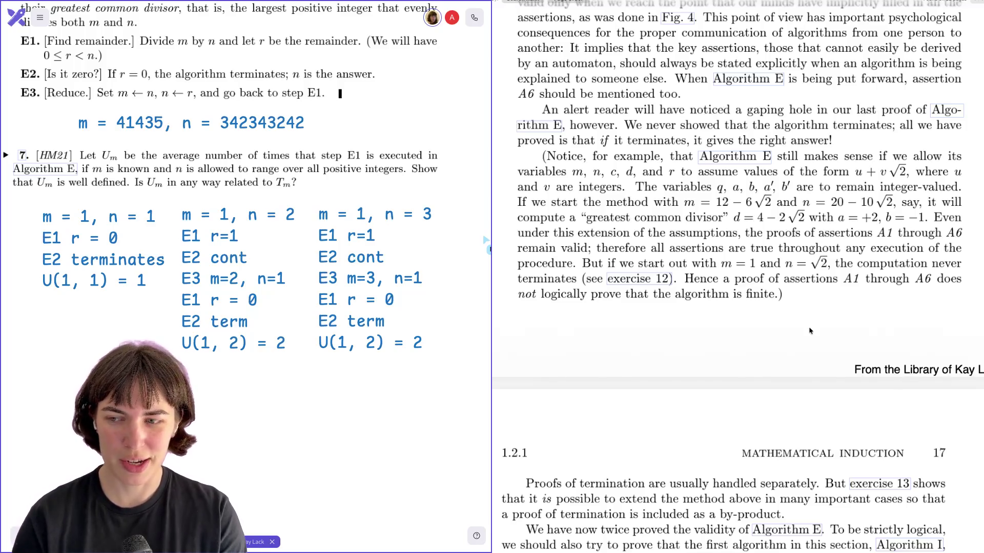
pyautogui.scroll(-3, 809, 330)
pyautogui.scroll(-3, 810, 330)
pyautogui.scroll(-2, 809, 331)
pyautogui.scroll(-3, 809, 330)
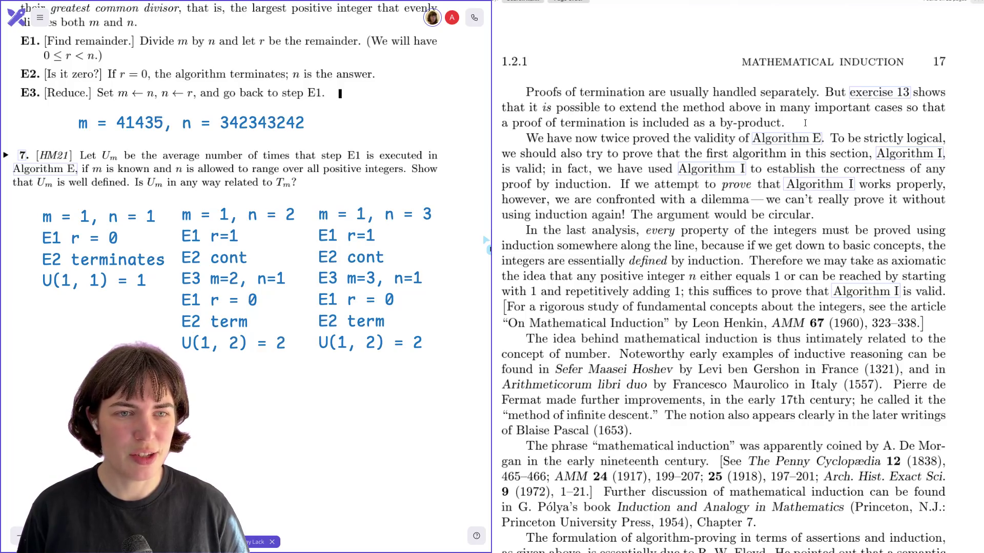
pyautogui.scroll(-1, 805, 122)
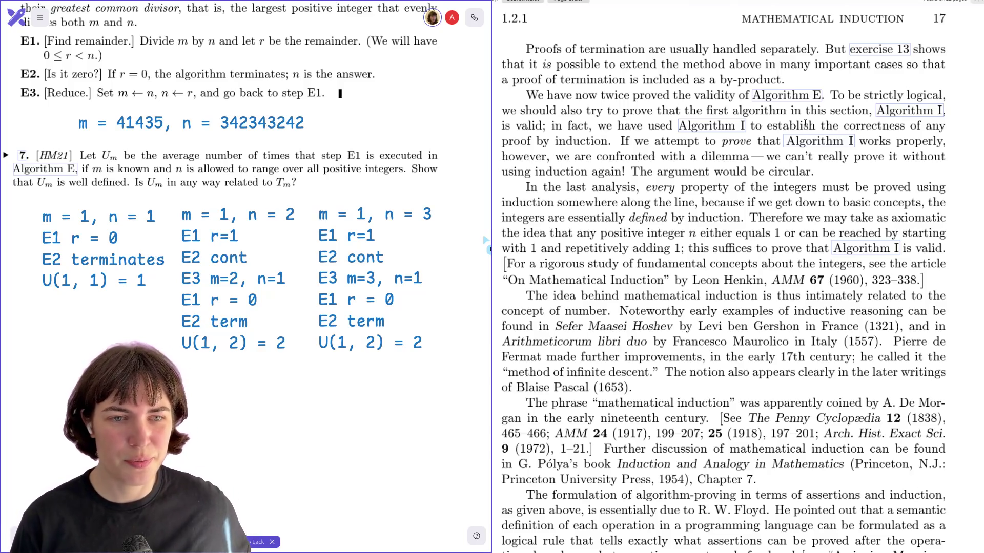
pyautogui.scroll(-3, 805, 125)
pyautogui.scroll(-2, 804, 122)
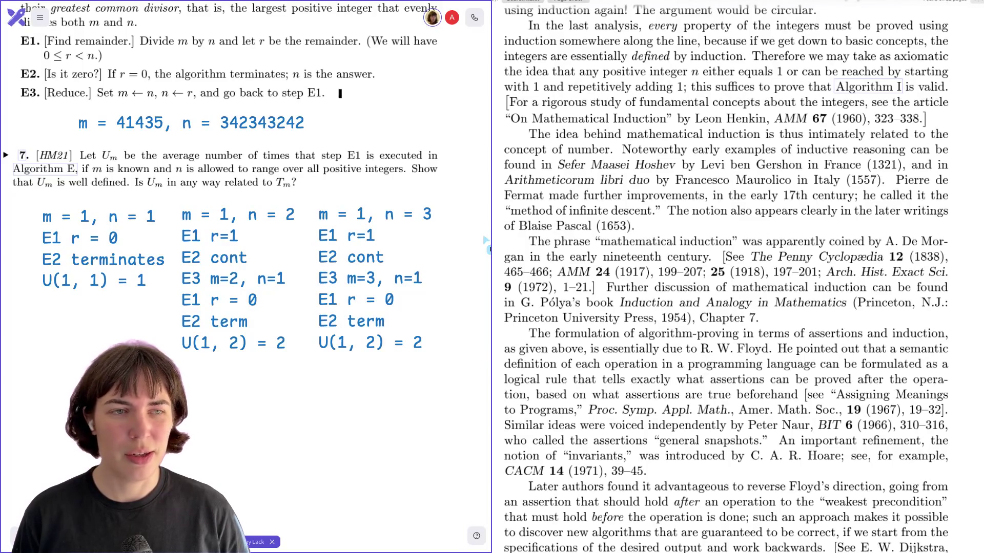
pyautogui.hscroll(-1, 658, 113)
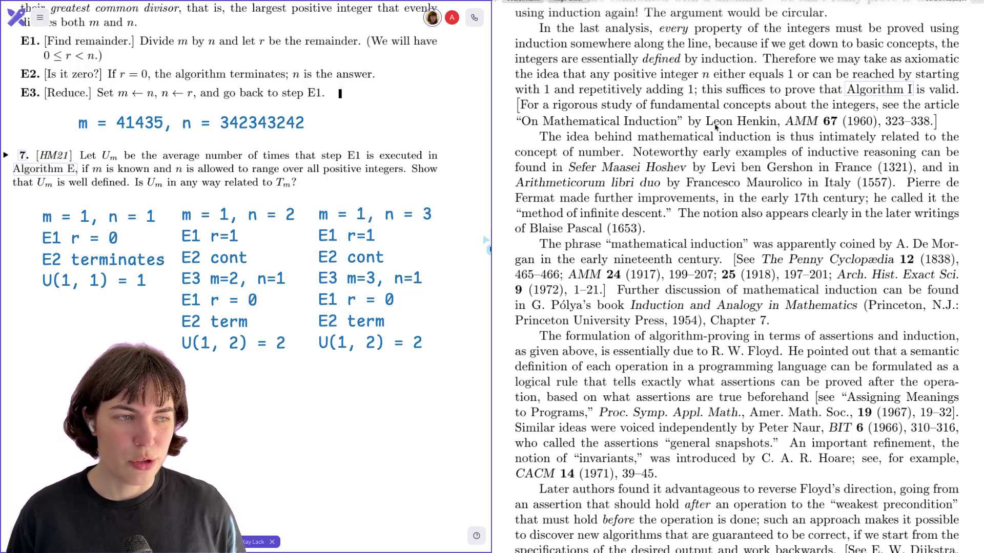
pyautogui.scroll(-2, 670, 144)
pyautogui.scroll(-2, 670, 145)
pyautogui.scroll(-1, 672, 147)
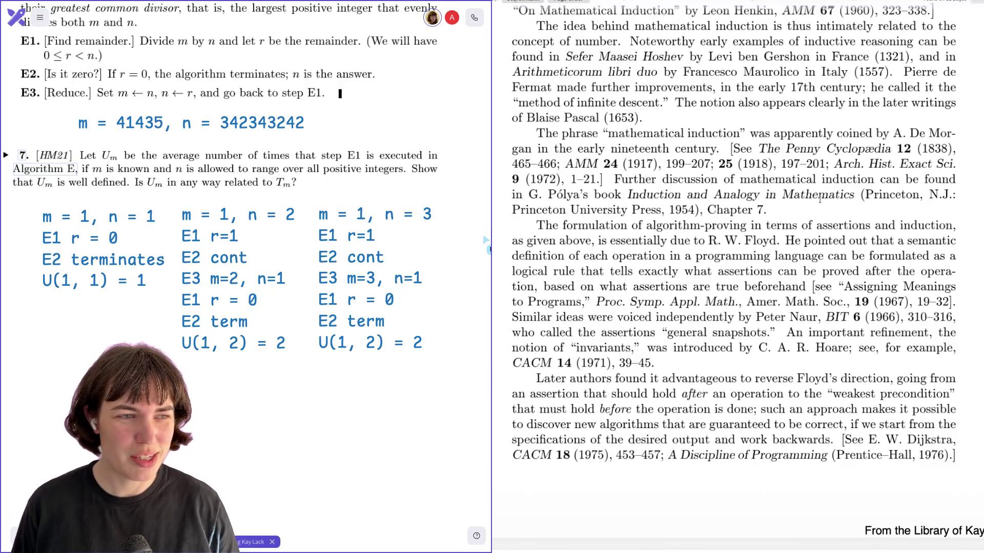
pyautogui.scroll(-1, 644, 240)
pyautogui.scroll(-2, 644, 239)
pyautogui.scroll(-1, 644, 237)
pyautogui.scroll(-1, 644, 236)
pyautogui.scroll(-1, 643, 234)
pyautogui.scroll(-1, 643, 234)
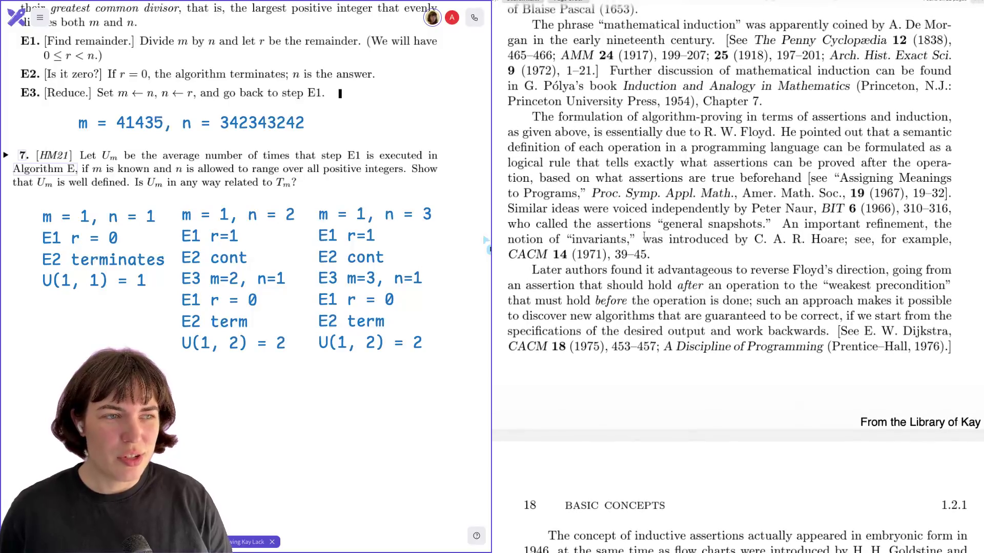
pyautogui.scroll(-1, 642, 237)
pyautogui.scroll(-1, 644, 238)
pyautogui.scroll(-1, 644, 236)
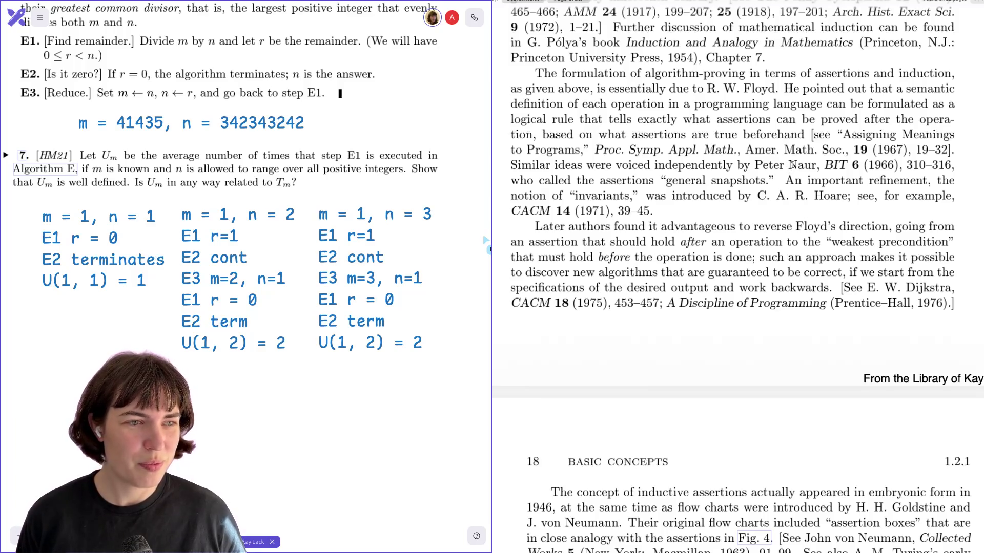
pyautogui.scroll(-1, 792, 165)
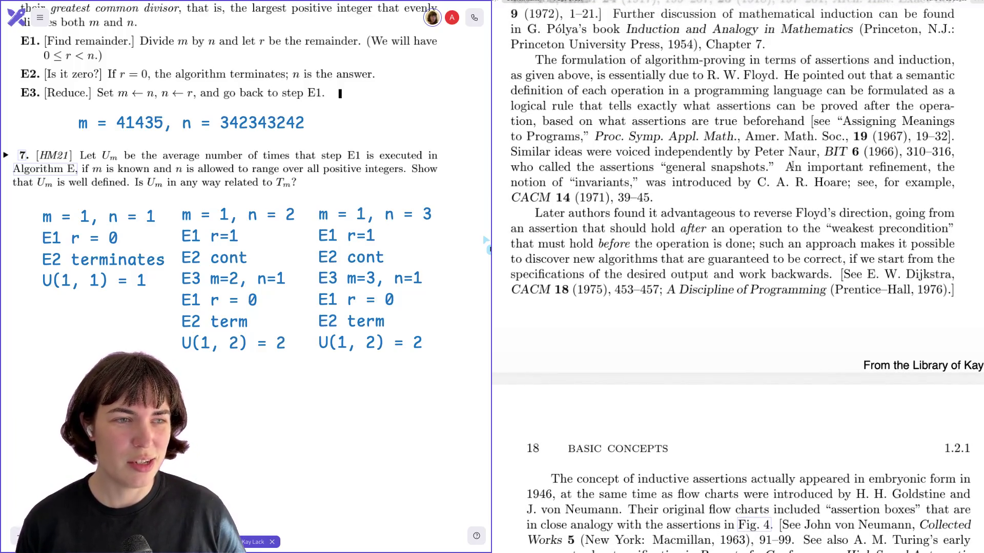
pyautogui.scroll(-2, 792, 166)
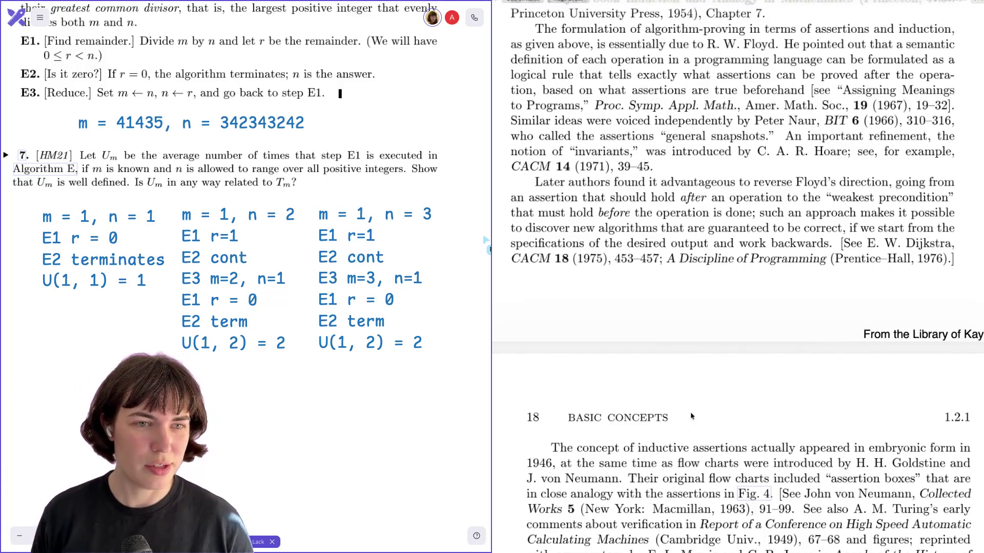
pyautogui.scroll(-1, 702, 197)
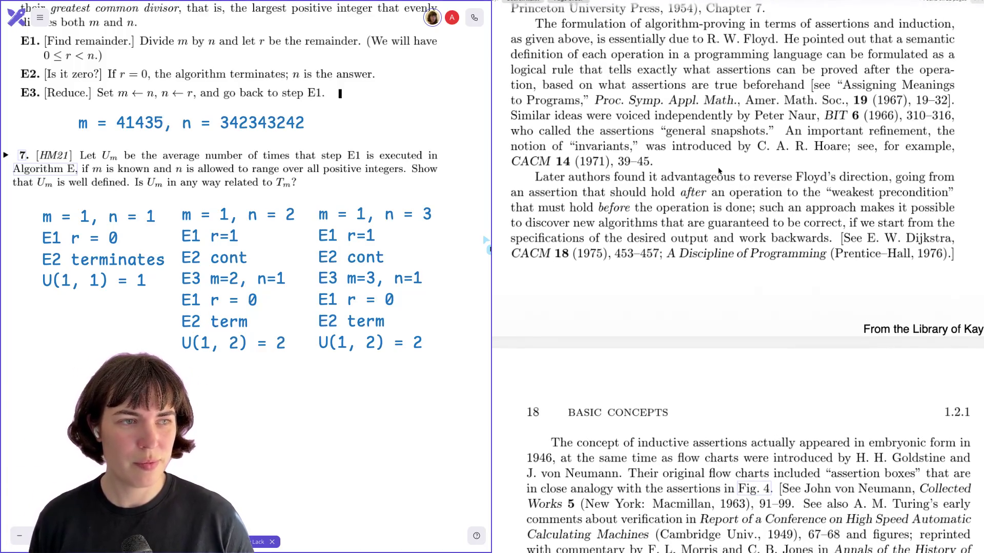
pyautogui.moveTo(612, 105); pyautogui.dragTo(593, 139)
pyautogui.click(592, 140)
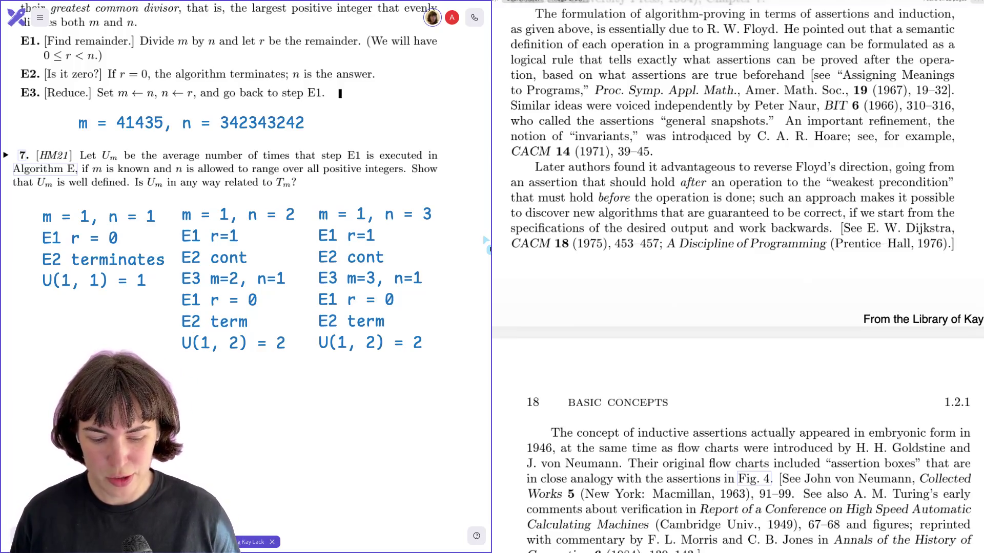
pyautogui.scroll(-1, 706, 136)
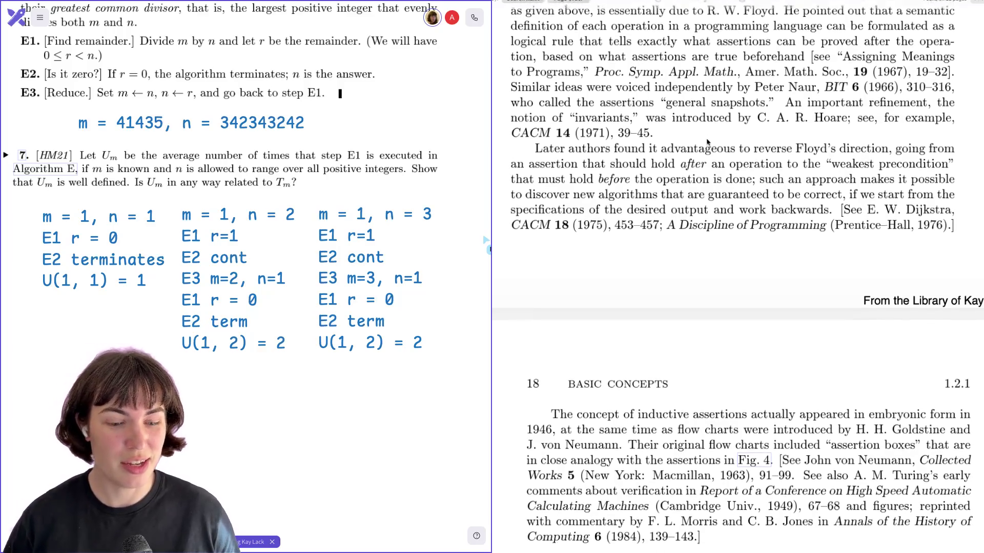
pyautogui.scroll(-1, 707, 141)
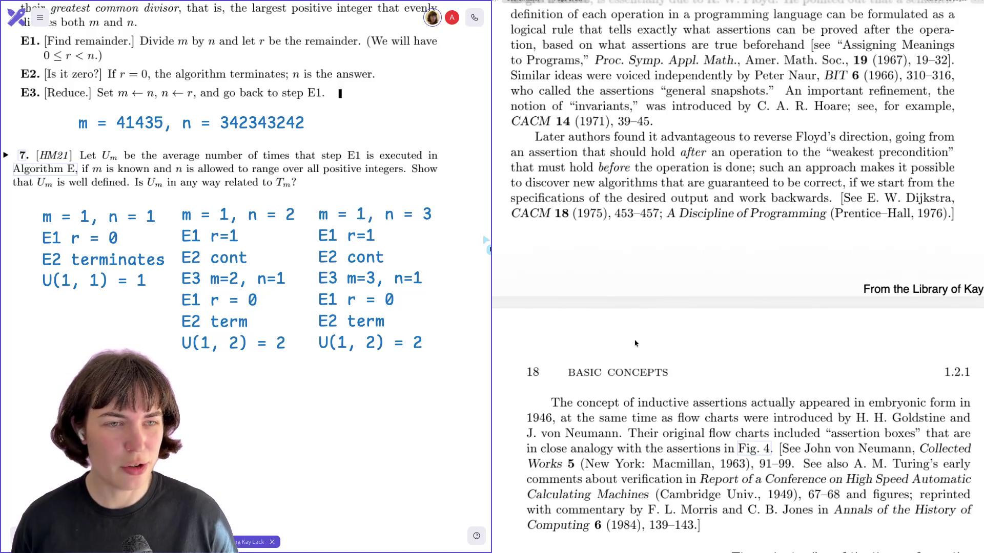
pyautogui.scroll(-1, 727, 168)
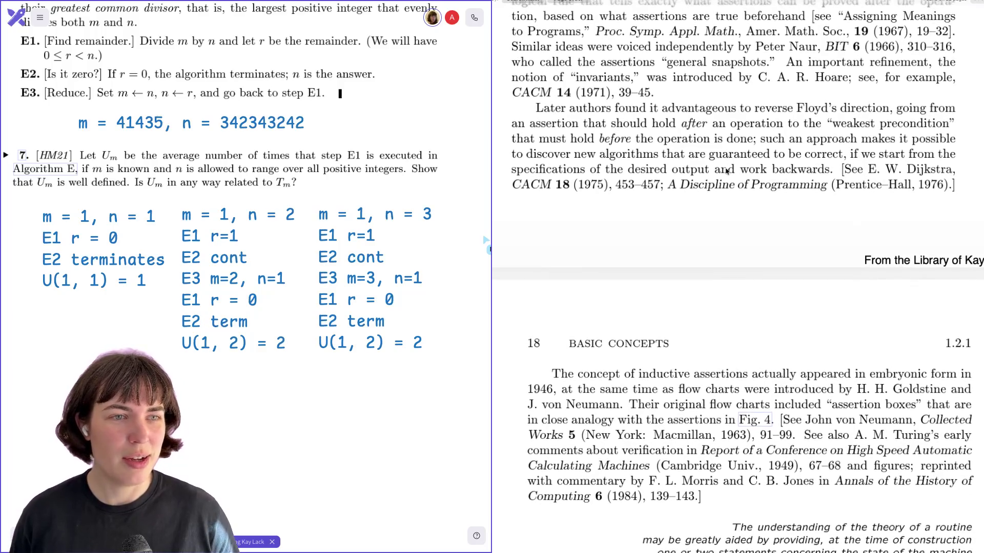
pyautogui.scroll(-1, 725, 167)
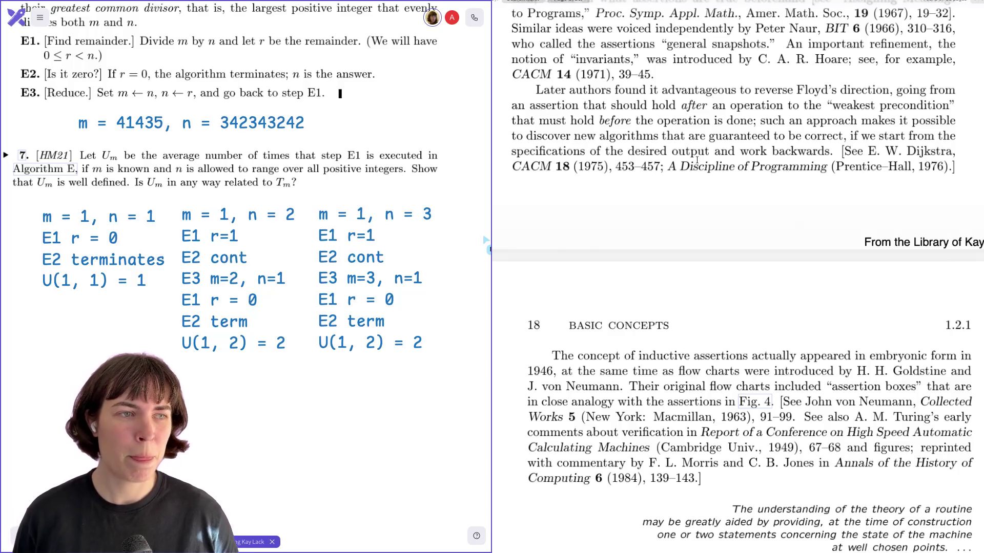
pyautogui.scroll(-2, 697, 162)
pyautogui.scroll(-1, 697, 163)
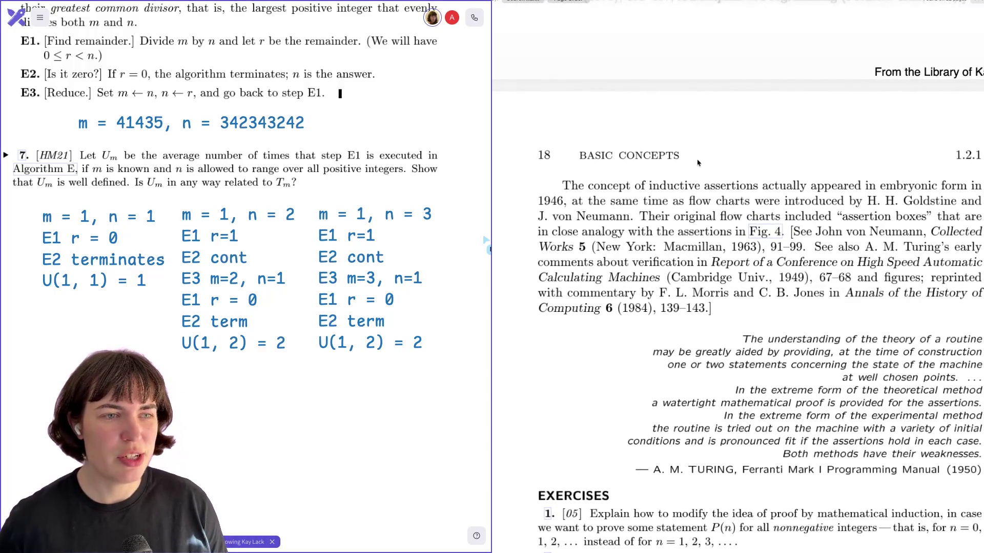
pyautogui.scroll(-1, 697, 162)
pyautogui.scroll(-1, 697, 161)
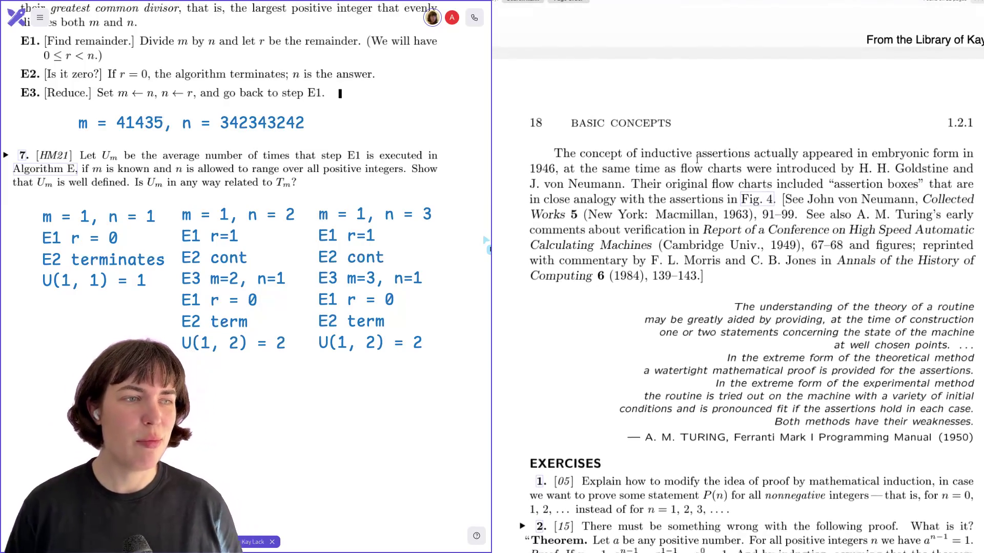
pyautogui.scroll(-1, 696, 162)
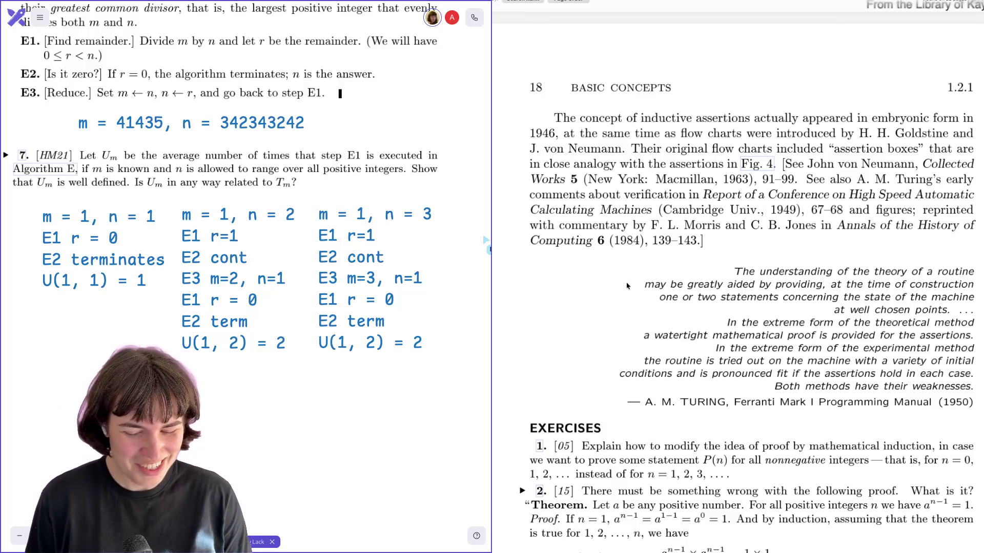
pyautogui.scroll(-2, 626, 287)
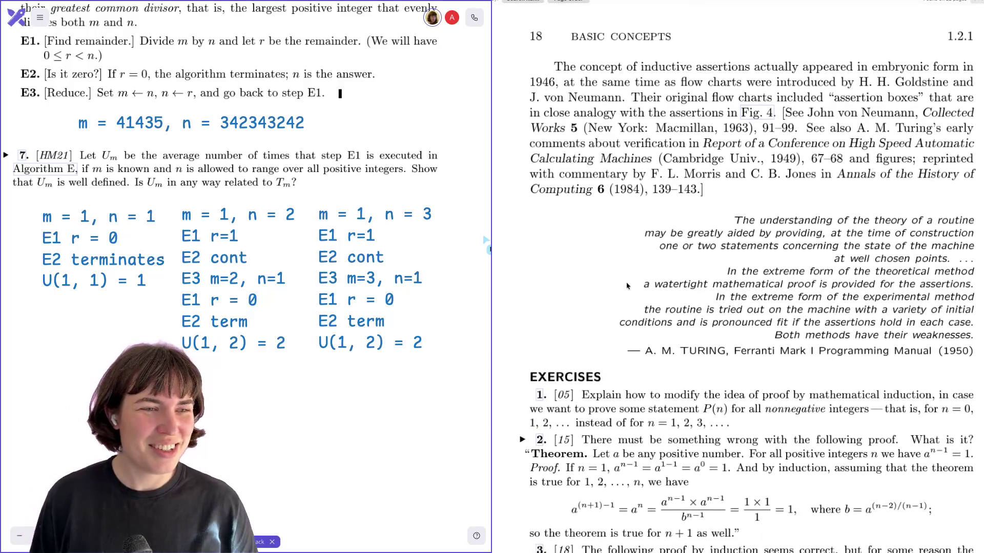
pyautogui.scroll(-2, 626, 286)
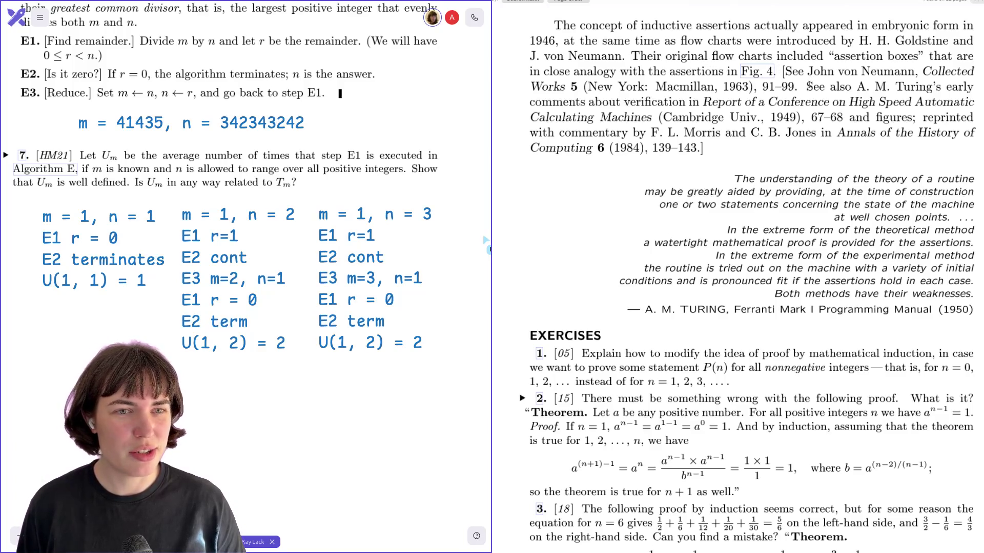
pyautogui.scroll(-1, 808, 86)
pyautogui.hscroll(1, 809, 84)
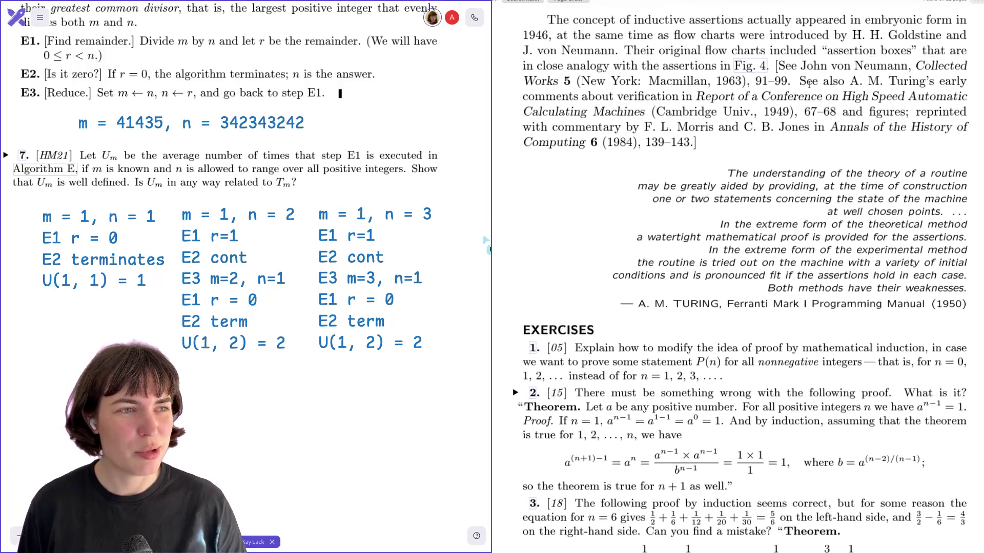
pyautogui.hscroll(1, 811, 86)
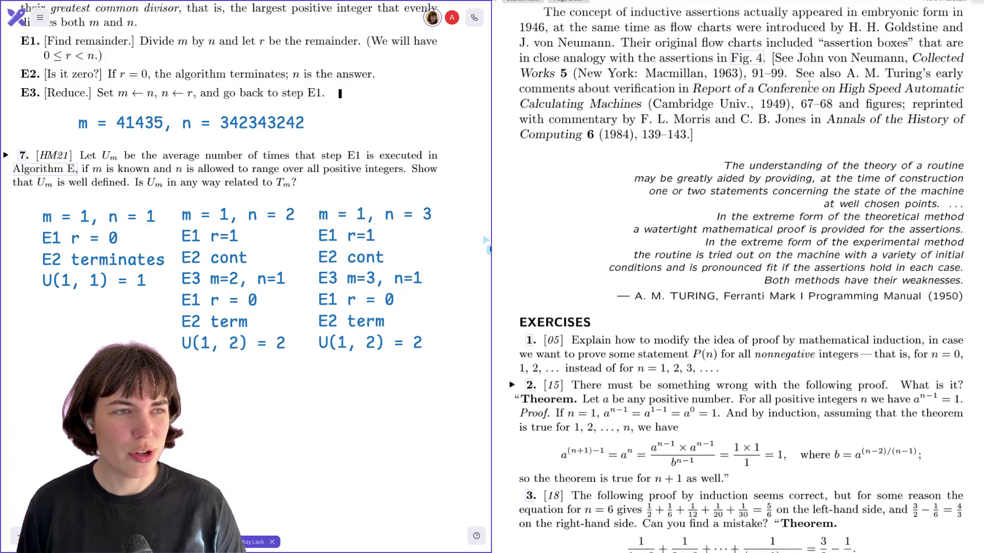
pyautogui.scroll(-2, 808, 85)
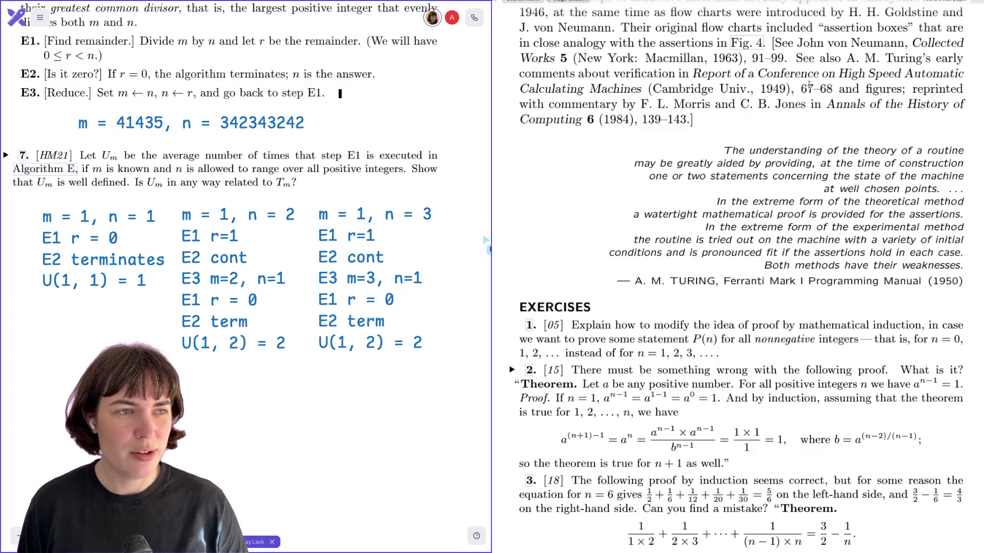
pyautogui.scroll(-1, 809, 87)
pyautogui.scroll(-1, 809, 84)
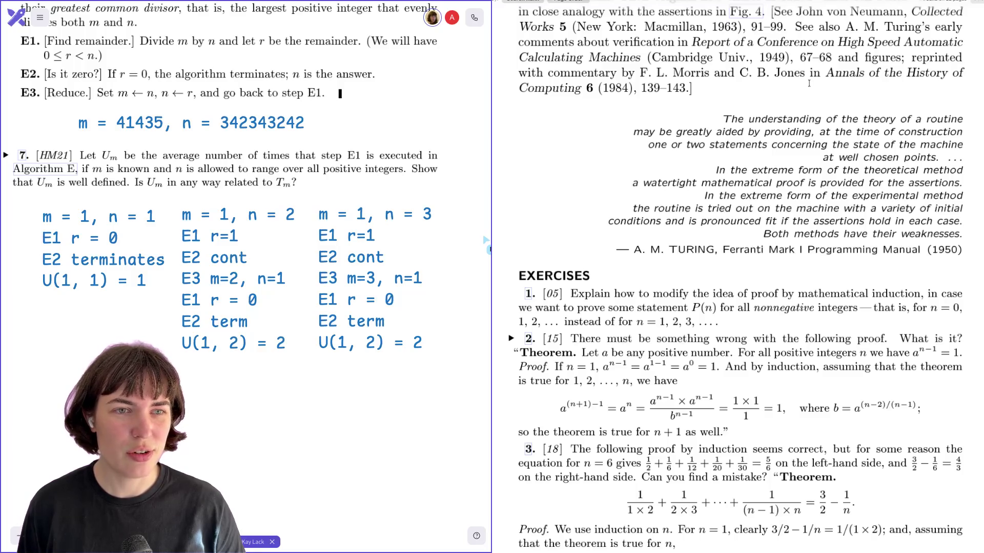
pyautogui.scroll(-1, 809, 83)
pyautogui.scroll(-1, 808, 84)
pyautogui.scroll(-1, 808, 84)
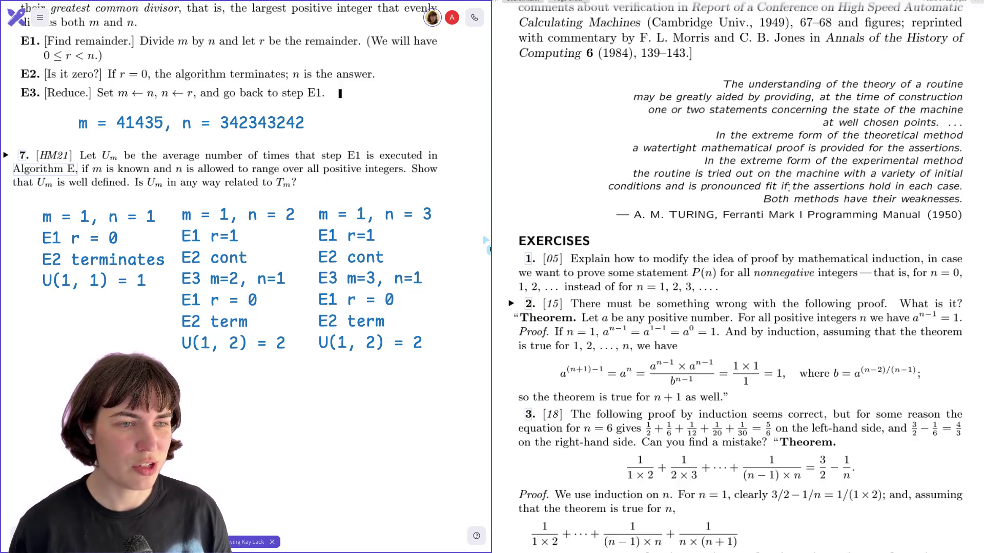
pyautogui.scroll(-1, 789, 187)
pyautogui.scroll(-1, 807, 186)
pyautogui.scroll(-1, 830, 185)
pyautogui.scroll(-1, 858, 182)
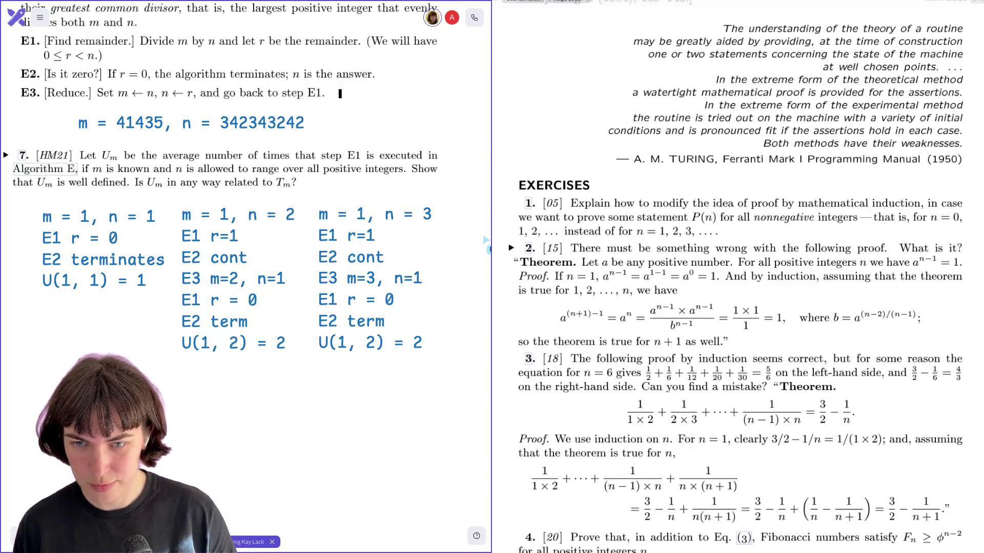
pyautogui.scroll(-5, 488, 243)
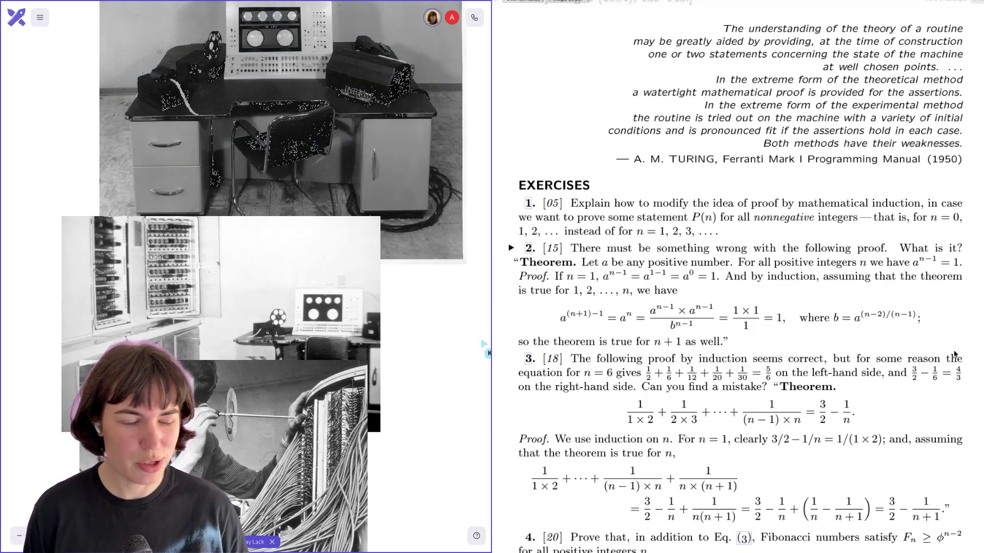
pyautogui.scroll(-1, 953, 350)
pyautogui.scroll(-1, 953, 349)
pyautogui.scroll(-1, 953, 350)
pyautogui.scroll(-1, 954, 350)
pyautogui.scroll(1, 953, 350)
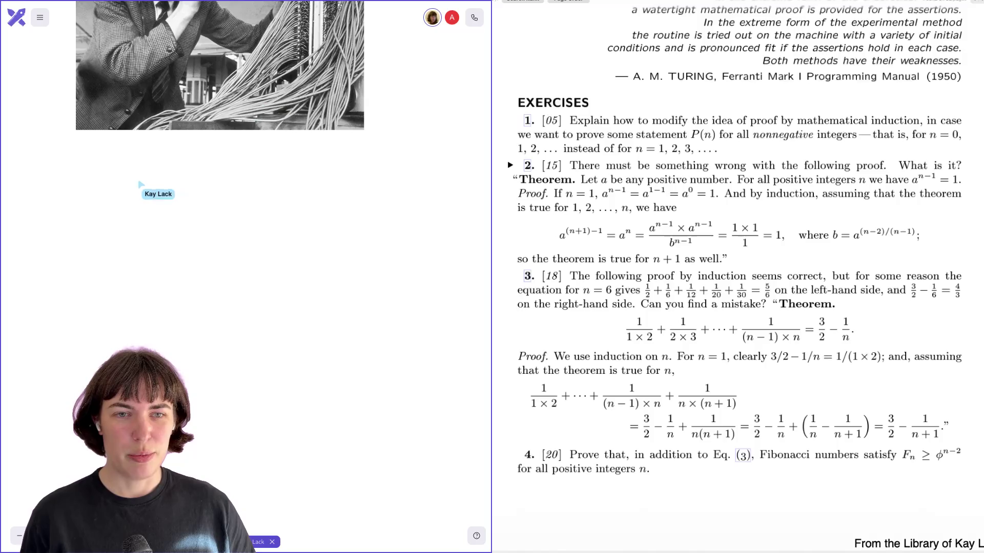
pyautogui.write('P(i')
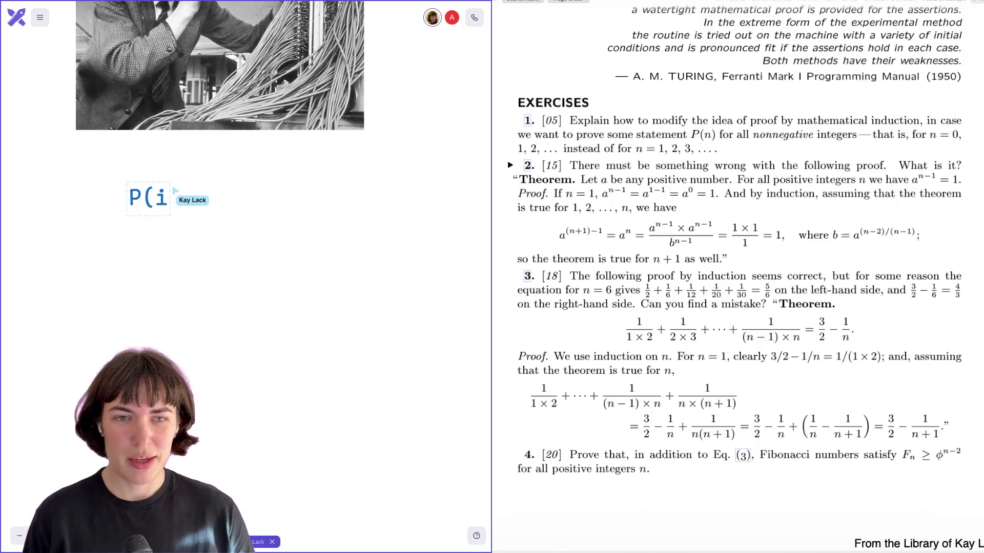
pyautogui.write('-')
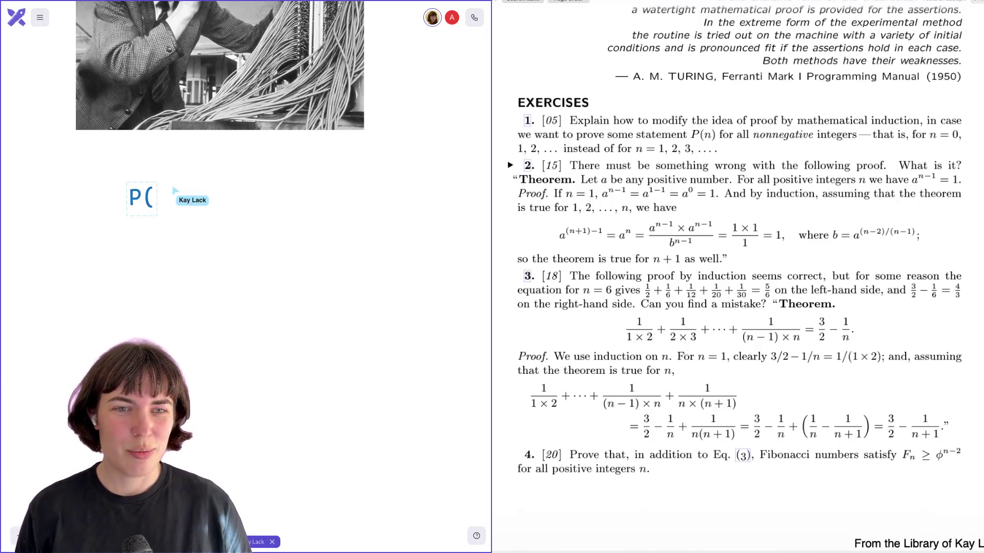
pyautogui.write('0)')
pyautogui.write('P(')
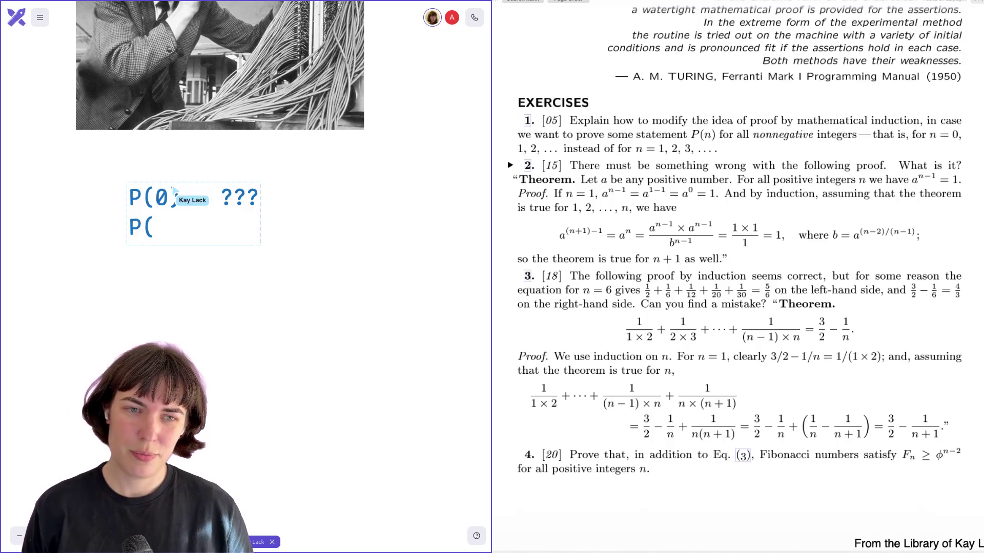
pyautogui.write('n - 1) = ???')
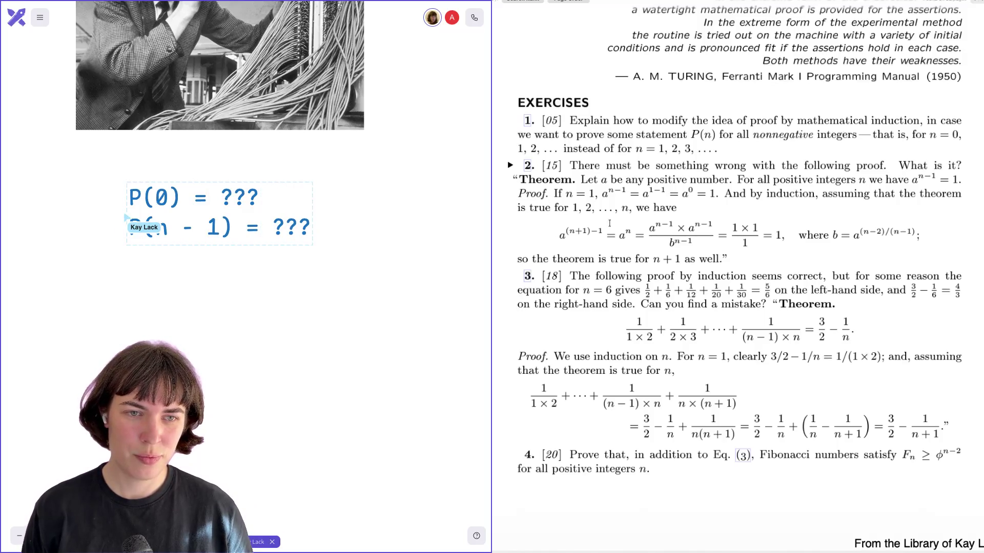
# Shift the finished 'P(0) = ???' / 'P(n - 1) = ???' note slightly to the left.
pyautogui.moveTo(158, 227); pyautogui.dragTo(139, 227)
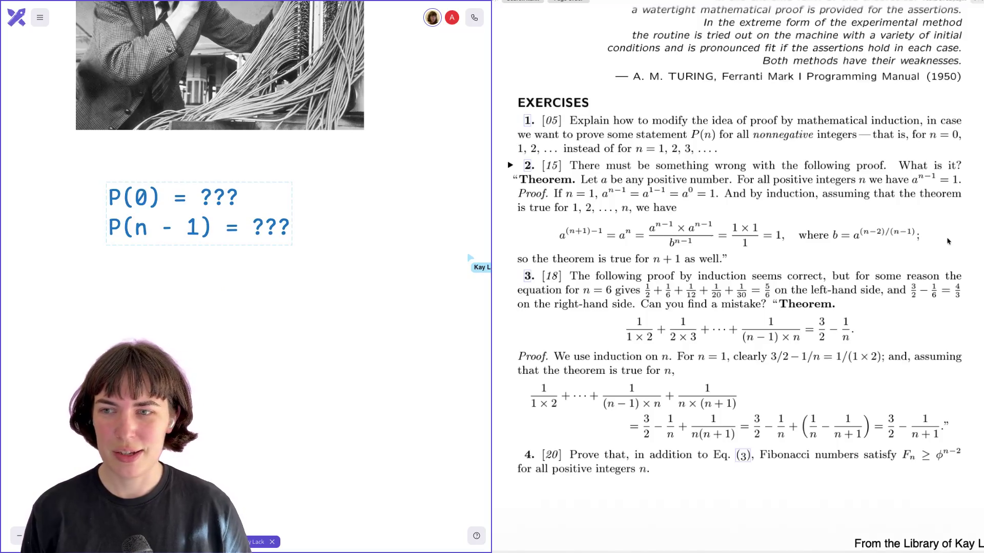
pyautogui.scroll(5, 922, 238)
pyautogui.scroll(5, 883, 230)
pyautogui.scroll(5, 850, 227)
pyautogui.scroll(5, 849, 226)
pyautogui.scroll(5, 850, 227)
pyautogui.scroll(5, 850, 227)
pyautogui.scroll(5, 850, 226)
pyautogui.scroll(5, 850, 227)
pyautogui.scroll(5, 849, 227)
pyautogui.scroll(5, 849, 227)
pyautogui.scroll(5, 849, 227)
pyautogui.scroll(5, 849, 227)
pyautogui.scroll(1, 849, 227)
pyautogui.scroll(-1, 849, 227)
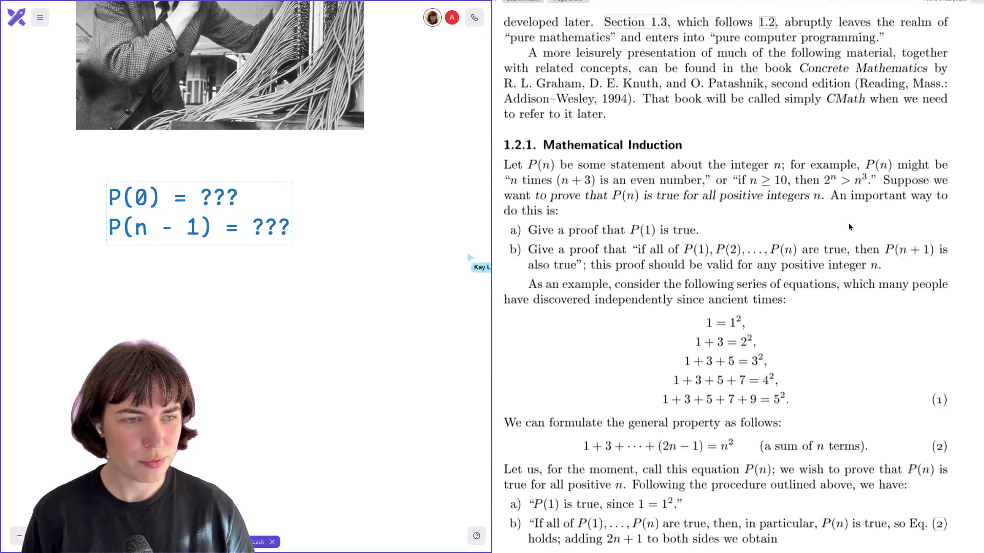
pyautogui.scroll(-1, 850, 226)
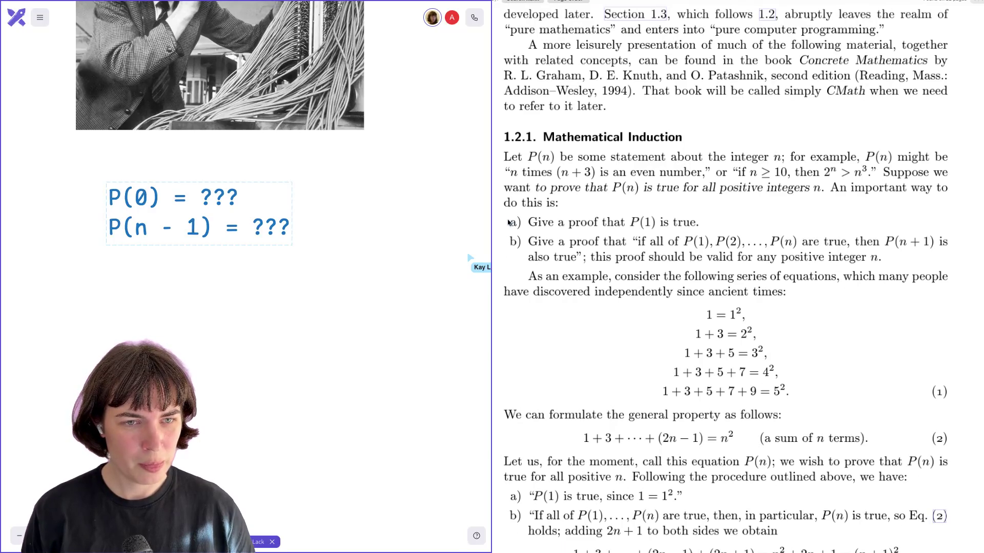
pyautogui.scroll(-3, 508, 222)
pyautogui.scroll(-1, 508, 222)
pyautogui.scroll(-1, 508, 223)
pyautogui.scroll(-1, 508, 222)
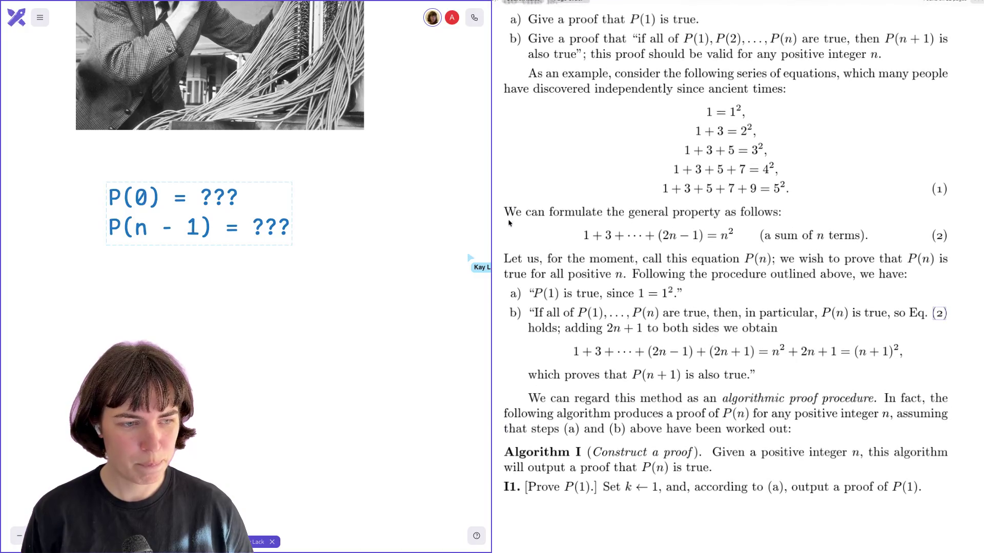
pyautogui.scroll(5, 509, 222)
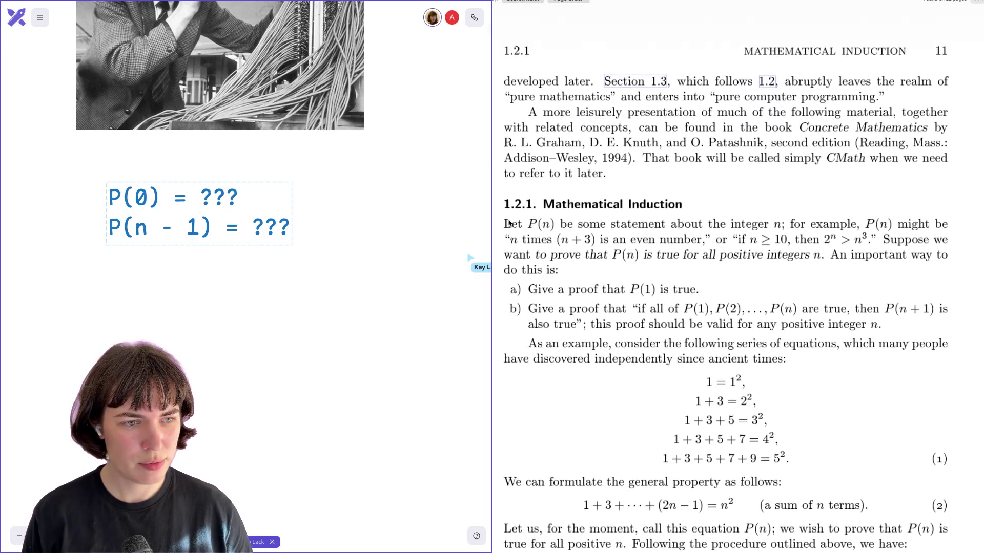
pyautogui.scroll(-1, 508, 222)
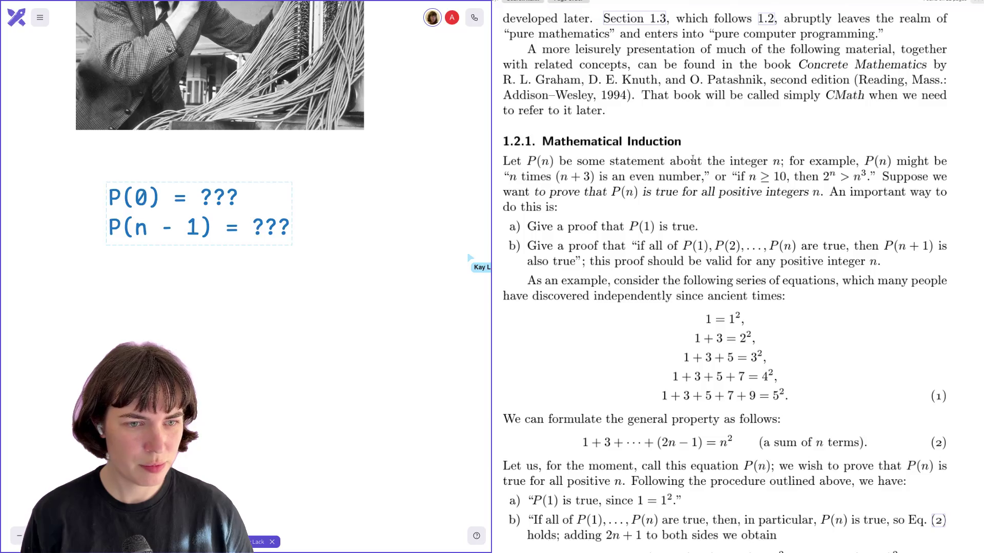
pyautogui.scroll(-1, 692, 160)
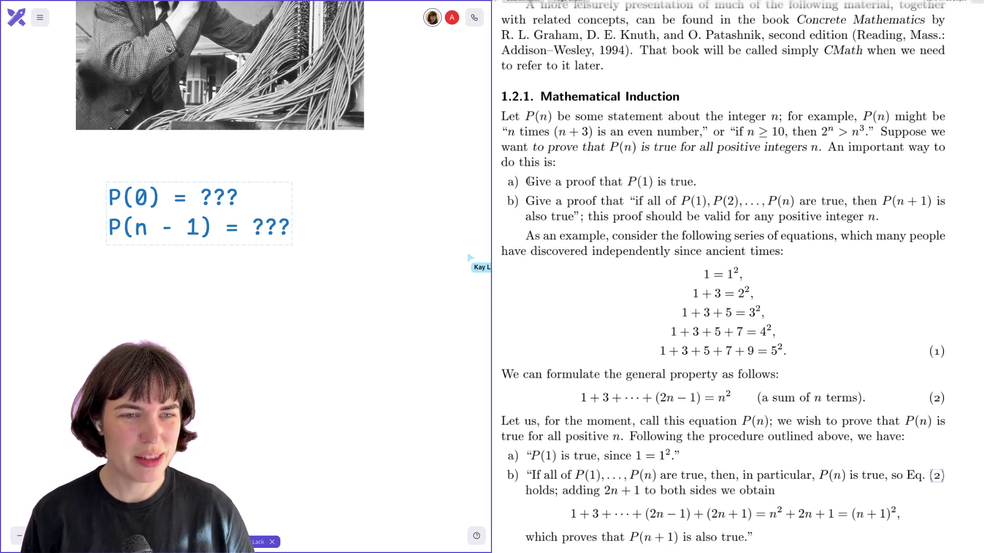
pyautogui.moveTo(526, 181); pyautogui.dragTo(858, 201)
pyautogui.scroll(-2, 858, 202)
pyautogui.scroll(-1, 858, 201)
pyautogui.scroll(-1, 859, 201)
pyautogui.scroll(-1, 858, 202)
pyautogui.scroll(-1, 858, 203)
pyautogui.scroll(-1, 859, 202)
pyautogui.scroll(-2, 858, 203)
pyautogui.scroll(-2, 859, 202)
pyautogui.scroll(-2, 858, 202)
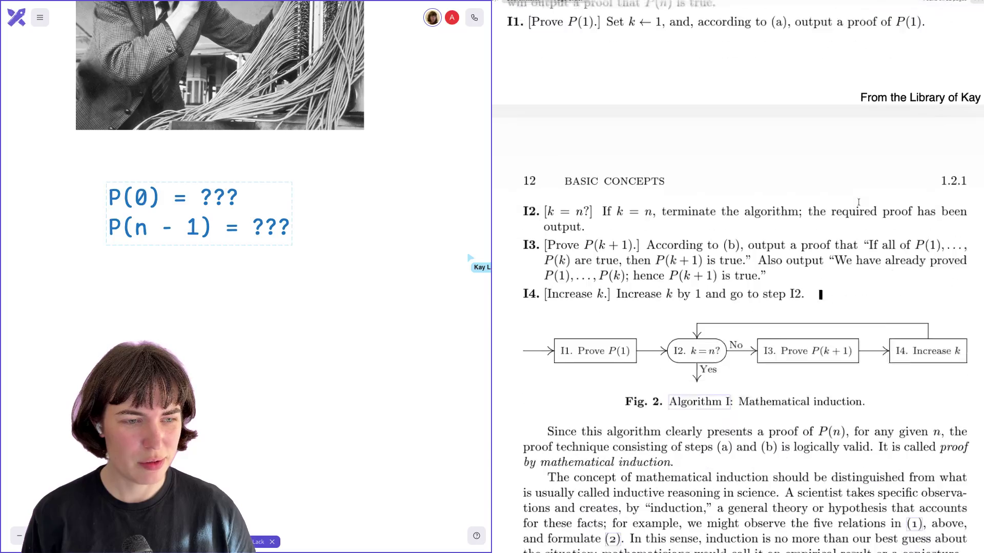
pyautogui.scroll(-1, 858, 202)
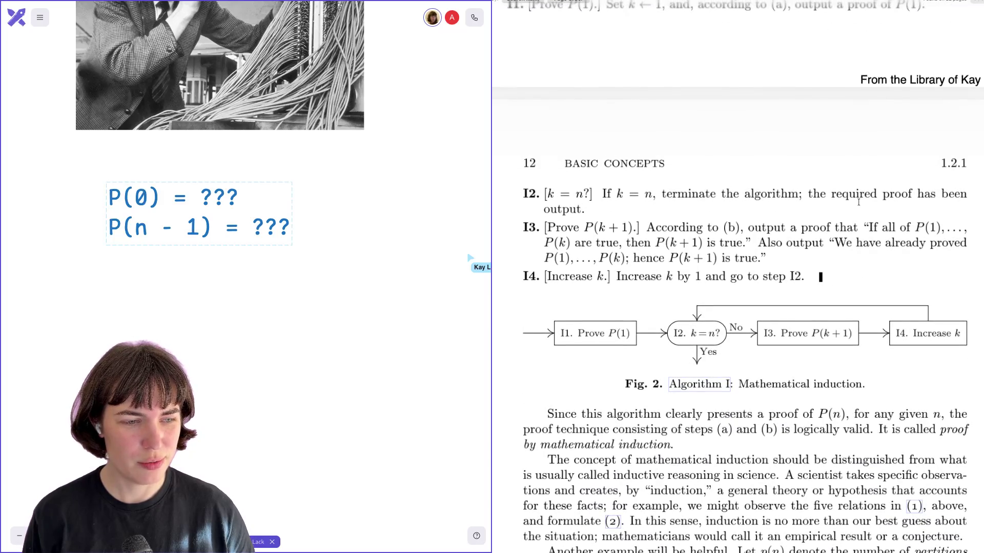
pyautogui.scroll(2, 831, 345)
pyautogui.scroll(2, 831, 345)
pyautogui.scroll(4, 823, 369)
pyautogui.scroll(1, 817, 383)
pyautogui.scroll(1, 818, 382)
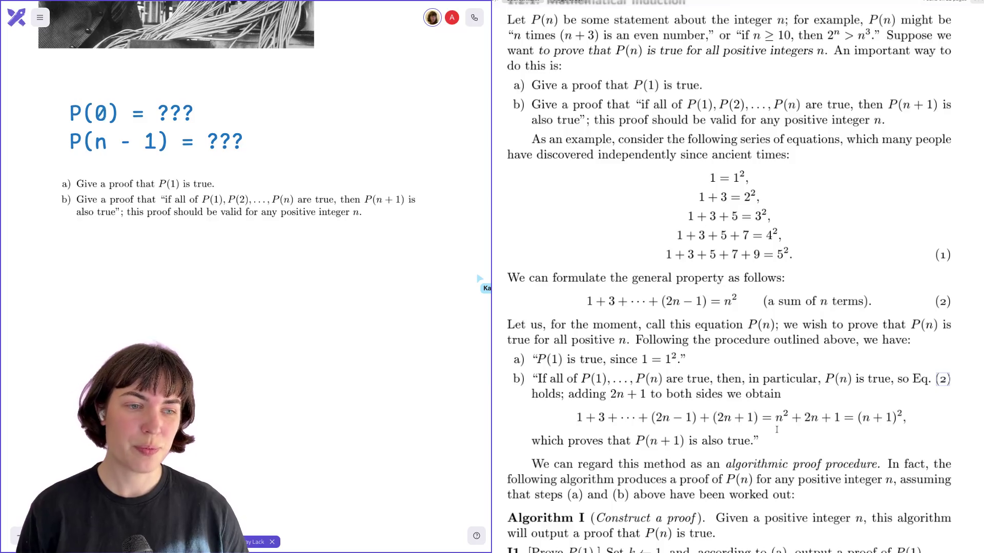
pyautogui.scroll(-10, 776, 428)
pyautogui.scroll(-10, 776, 429)
pyautogui.scroll(-10, 776, 429)
pyautogui.scroll(-10, 776, 429)
pyautogui.scroll(-10, 777, 429)
pyautogui.scroll(-10, 776, 429)
pyautogui.scroll(-2, 777, 429)
pyautogui.scroll(-2, 776, 429)
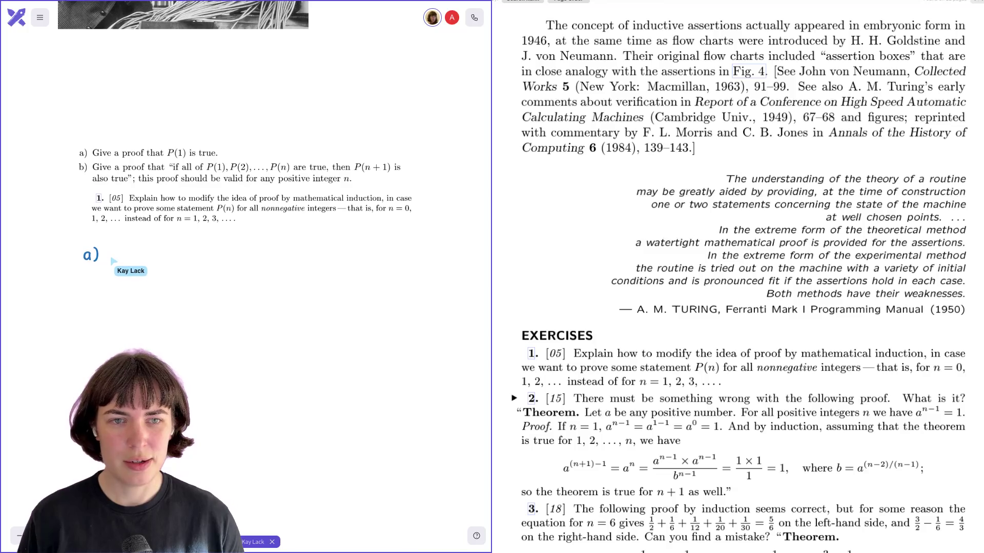
pyautogui.write('that P9')
# Correct the a)/b) rewrite lines, trimming part b) back to 'Give a proof that "if all of', and deselect the note.
pyautogui.press('BackSpace')
pyautogui.write('(0) is true.')
pyautogui.press('Return')
pyautogui.write('b) Give a proof that "if all of P')
pyautogui.press('Escape')
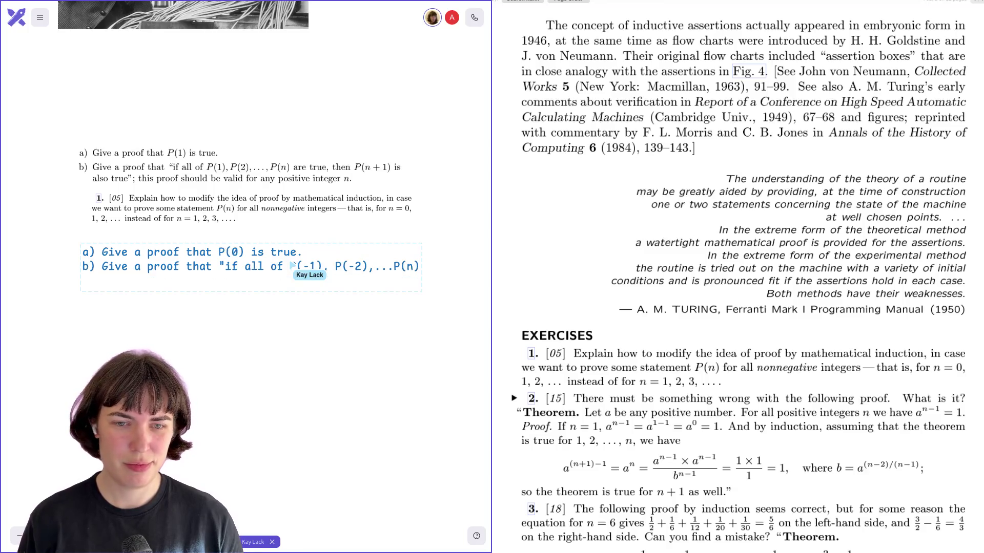
pyautogui.write('are true, then')
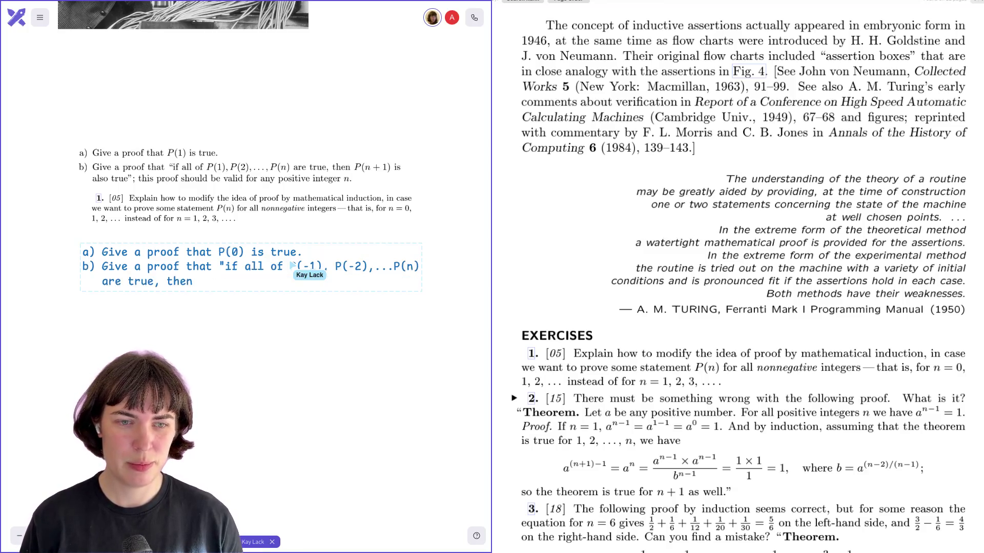
pyautogui.write(' P(n-1) is also')
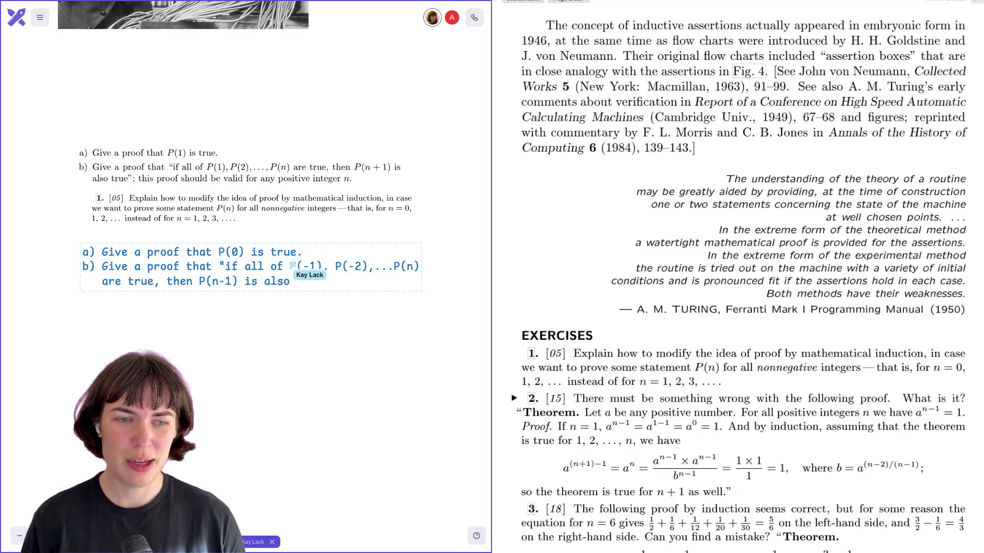
pyautogui.write(' true')
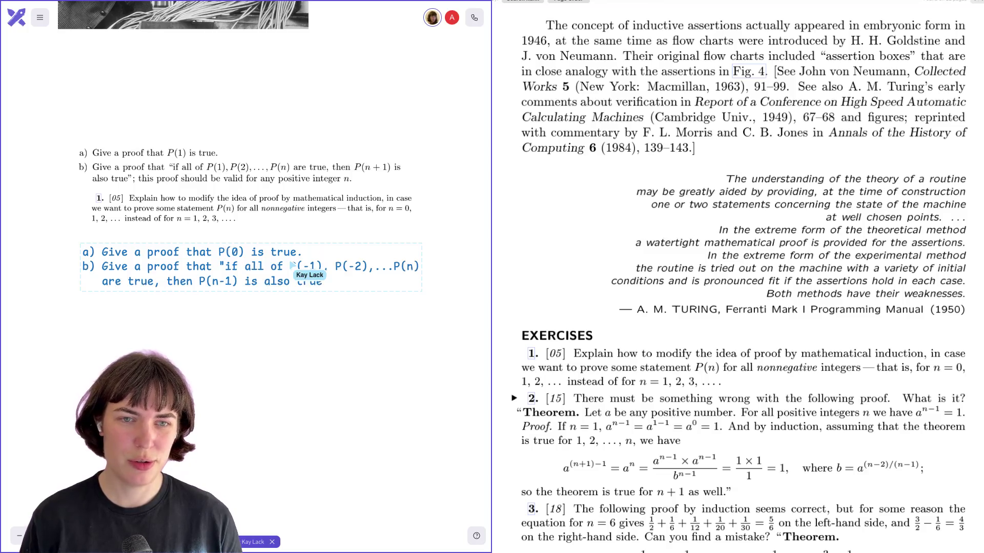
pyautogui.write('"; this proof s')
pyautogui.press('BackSpace')
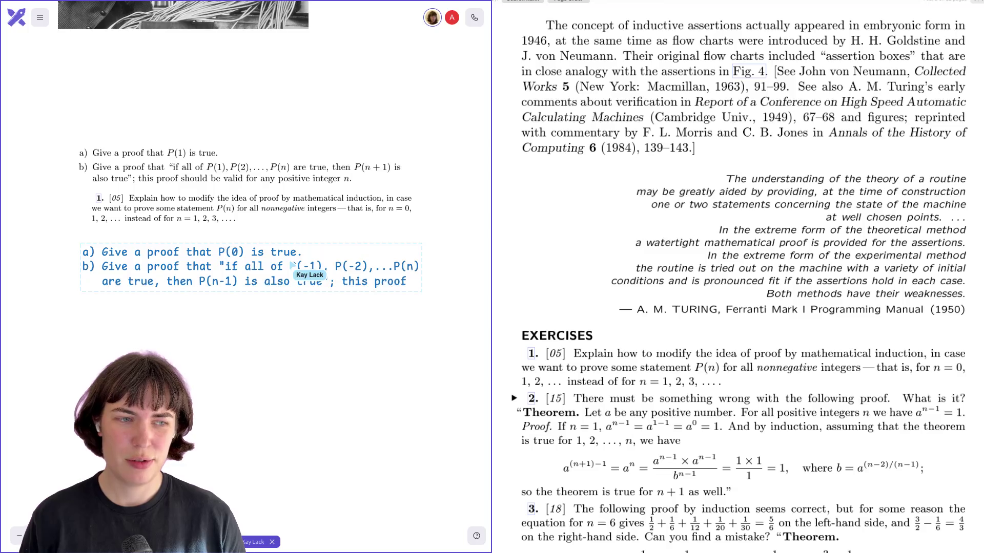
pyautogui.write('should')
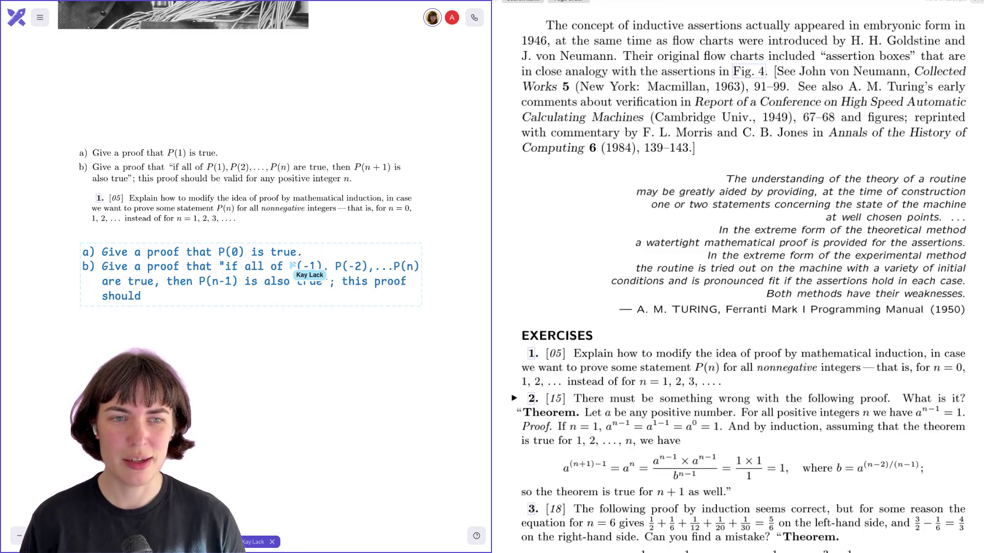
pyautogui.write(' be valid for any negative')
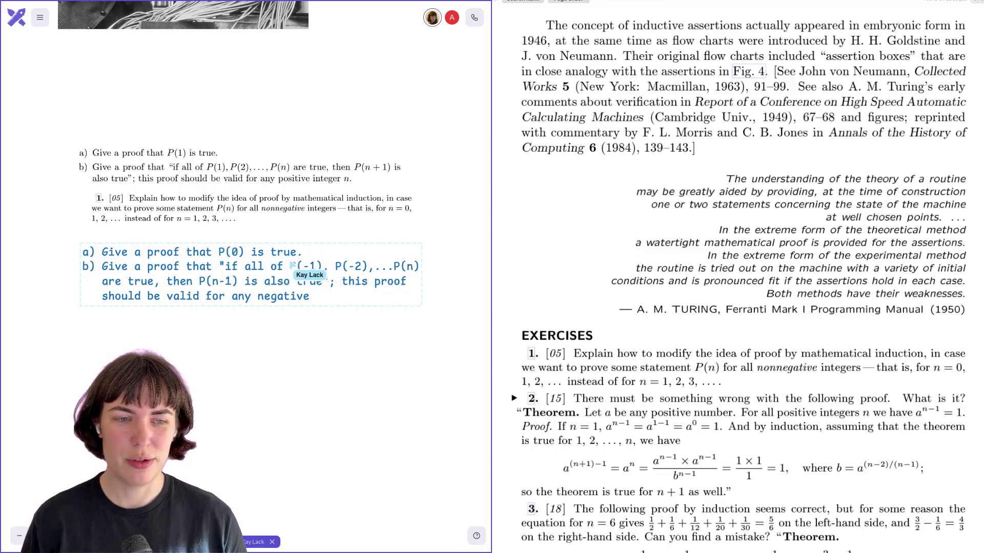
pyautogui.hotkey('ctrl', 'BackSpace')
pyautogui.write('non-positive integer n.')
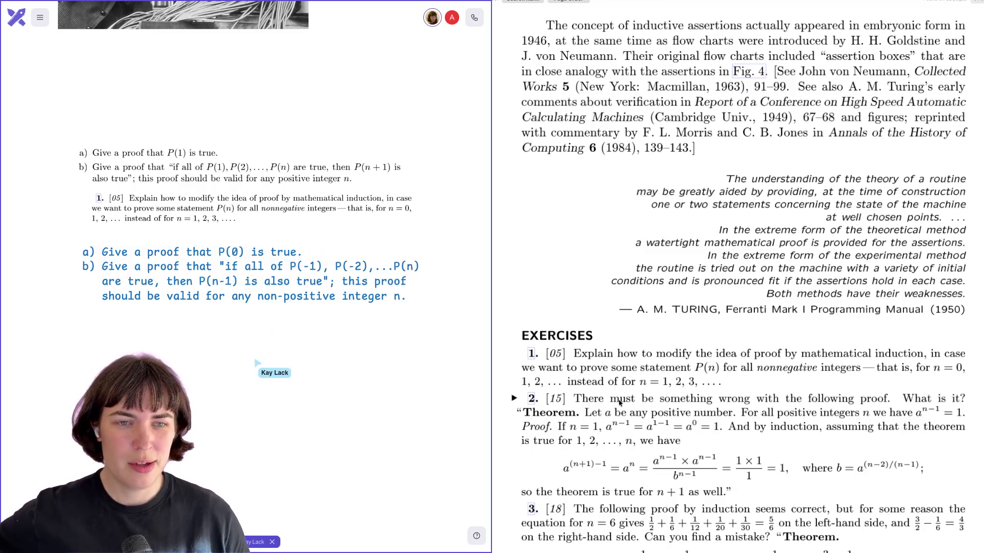
pyautogui.click(261, 368)
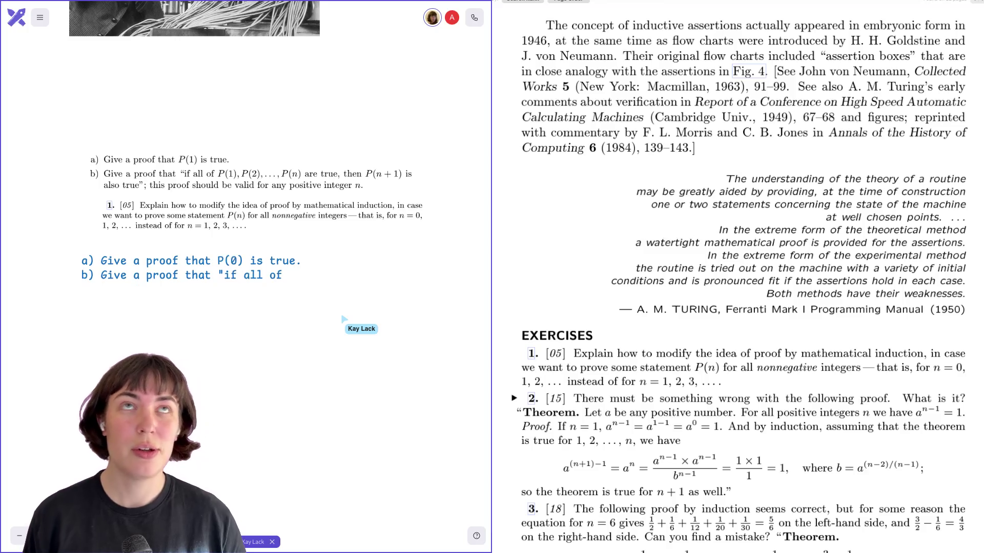
pyautogui.write('P(1')
# Finish part b) — if P(0),...,P(n) are true then P(n+1) is also true — on wrapped lines, and nudge the note left.
pyautogui.press('BackSpace')
pyautogui.write('0),P(1),...')
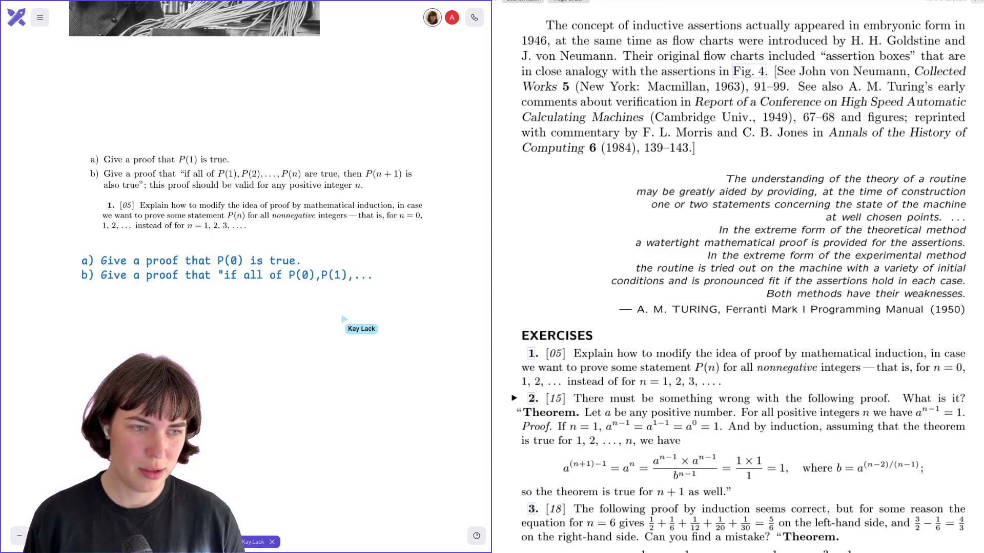
pyautogui.write(',P')
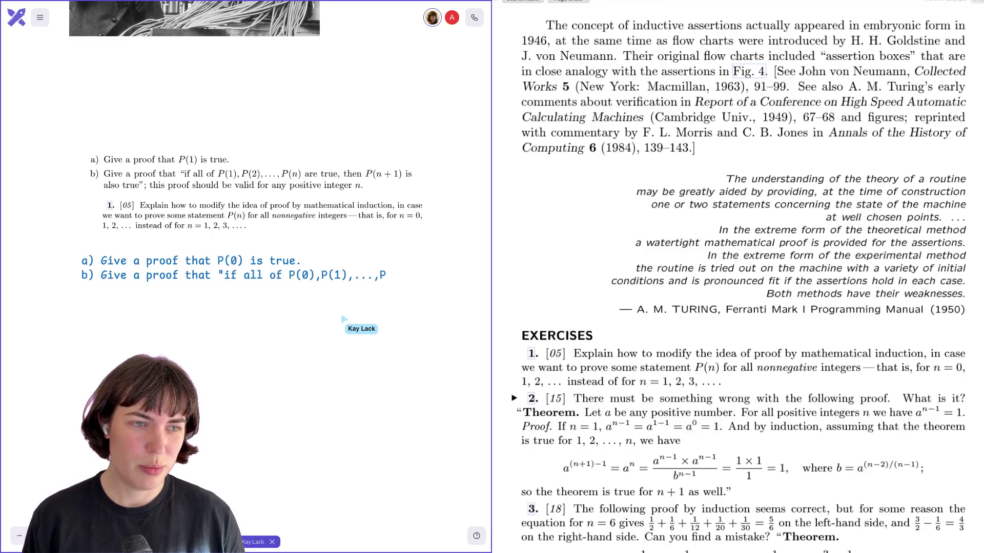
pyautogui.write('(n) are true')
pyautogui.press('Return')
pyautogui.write('then P(n+1')
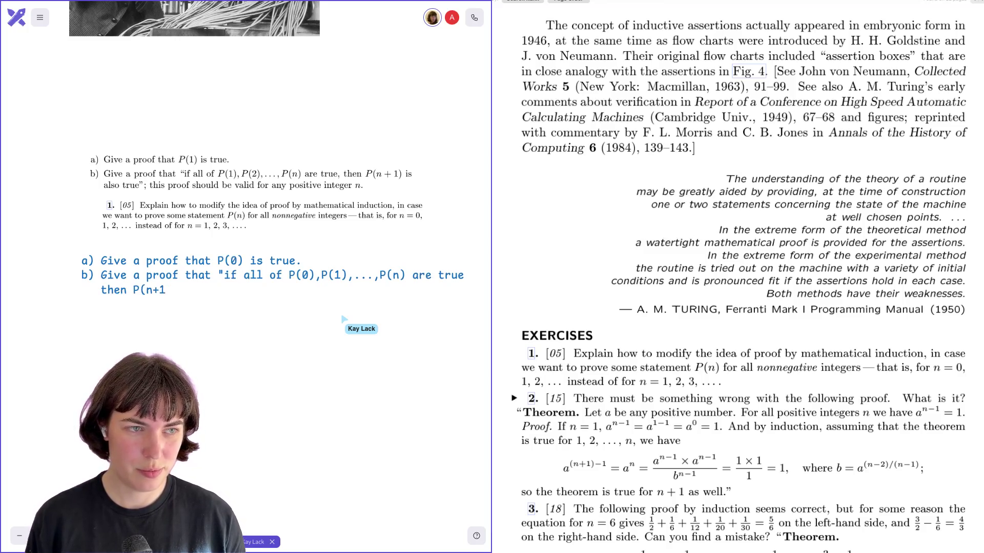
pyautogui.write(') is also true";')
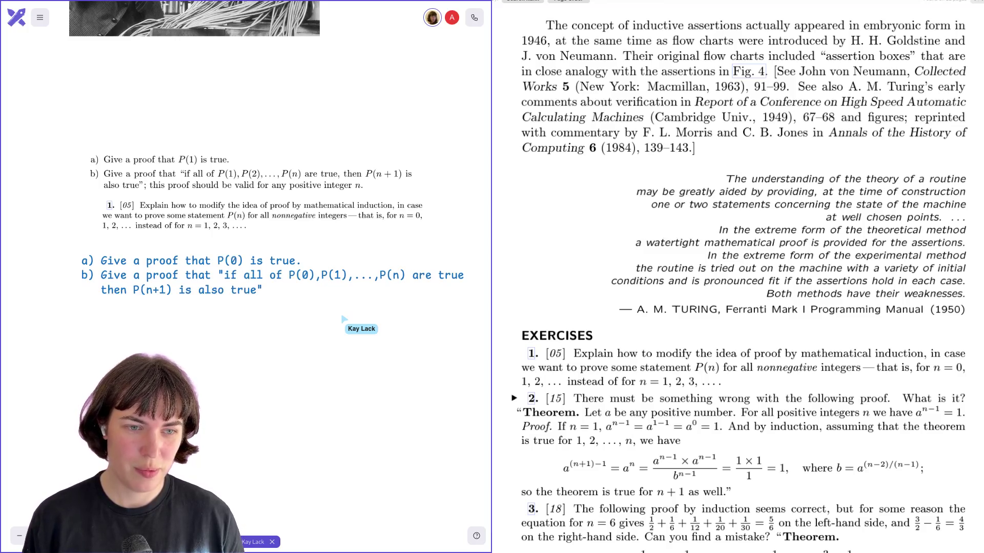
pyautogui.write(' this proof should be valid fo')
pyautogui.press('BackSpace')
pyautogui.press('BackSpace')
pyautogui.press('Return')
pyautogui.write('for any positive integer n.')
pyautogui.moveTo(282, 305)
pyautogui.mouseDown()
pyautogui.moveTo(253, 302)
pyautogui.moveTo(263, 322)
pyautogui.mouseUp()
# Check the book's answer to exercise 1, noting 'Prove P(0)' and 'n ≥ 0'.
pyautogui.click(275, 334)
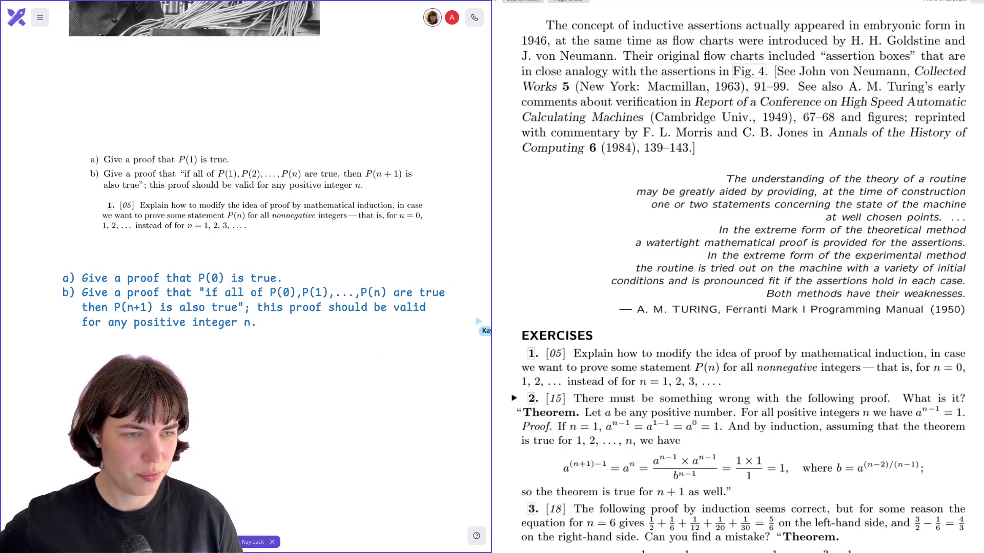
pyautogui.scroll(-2, 744, 346)
pyautogui.scroll(-1, 745, 345)
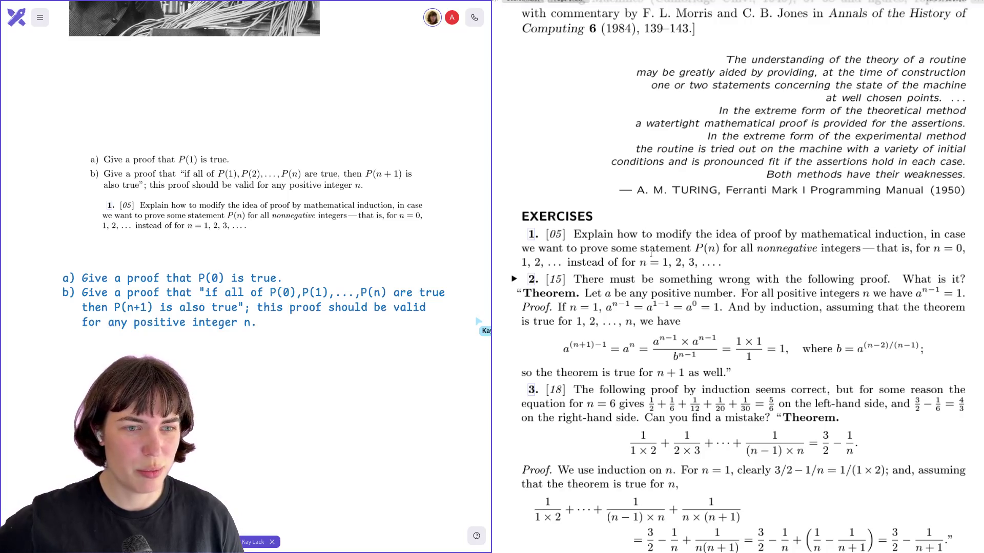
pyautogui.click(532, 235)
pyautogui.moveTo(565, 124); pyautogui.dragTo(615, 124)
pyautogui.click(676, 123)
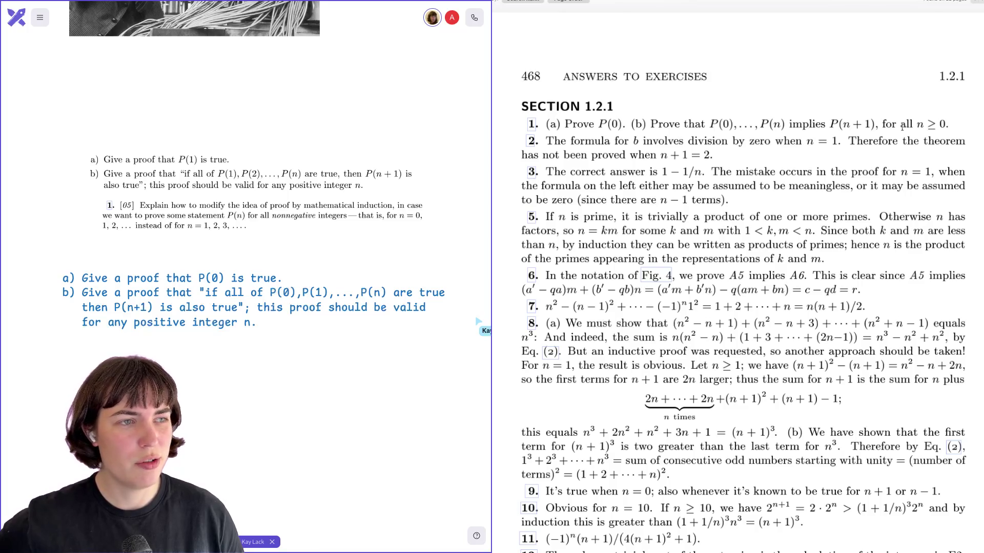
pyautogui.moveTo(924, 124); pyautogui.dragTo(949, 123)
pyautogui.click(948, 124)
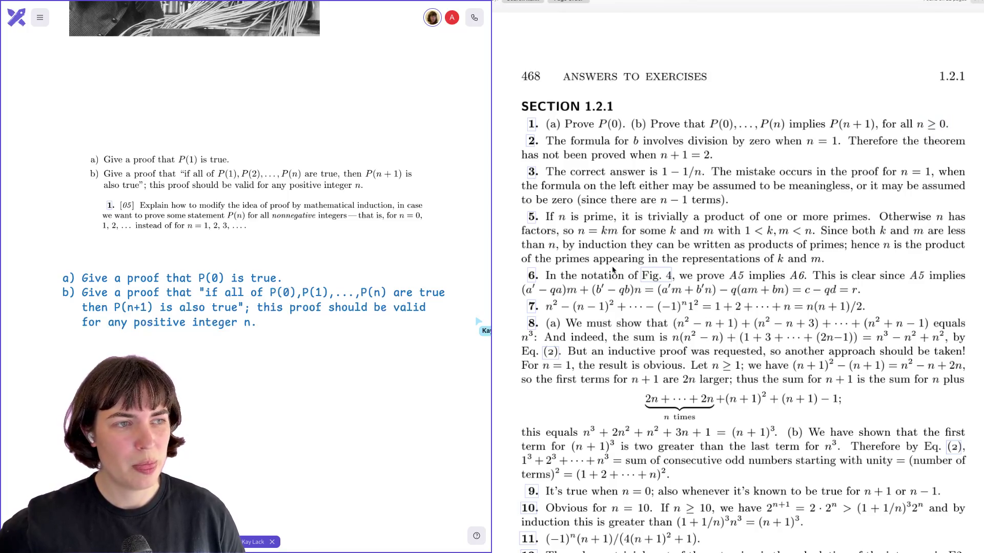
# Replace 'positive' with 'nonnegative' in part b) and return the book to the 1.2.1 exercises page.
pyautogui.click(171, 326)
pyautogui.doubleClick(171, 326)
pyautogui.press('BackSpace')
pyautogui.write('nonnegative')
pyautogui.click(245, 368)
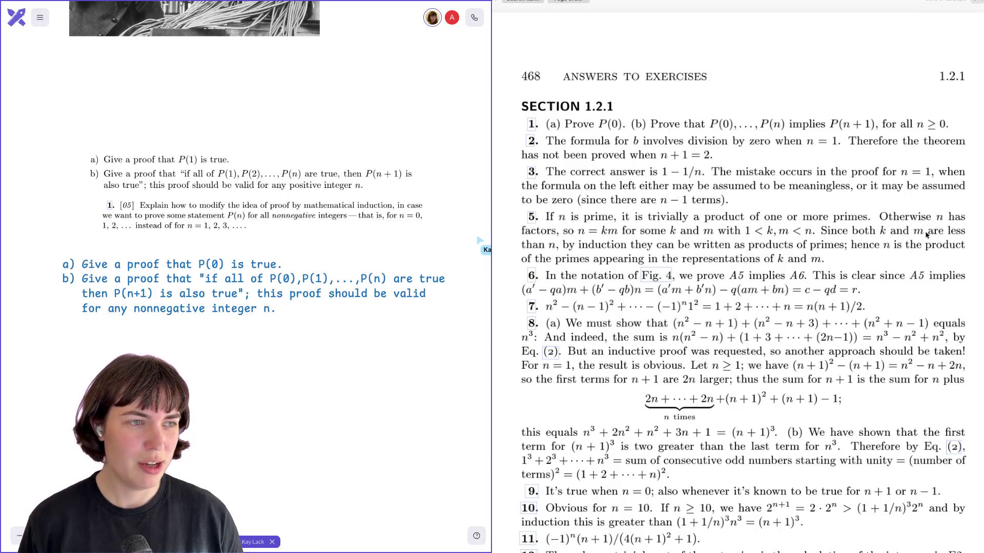
pyautogui.click(537, 137)
pyautogui.scroll(-1, 607, 378)
pyautogui.scroll(-3, 605, 379)
pyautogui.scroll(-1, 604, 378)
pyautogui.scroll(-1, 606, 378)
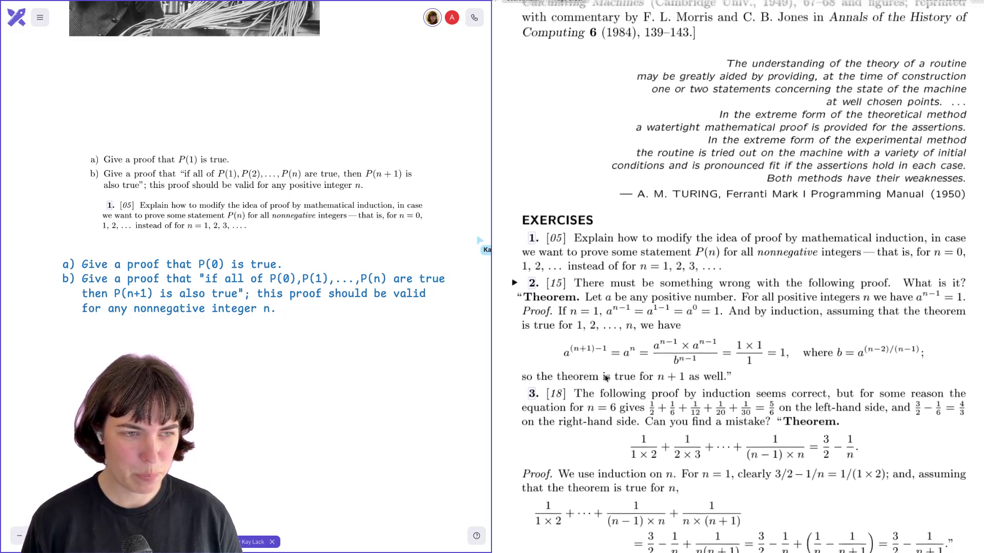
pyautogui.scroll(-3, 606, 378)
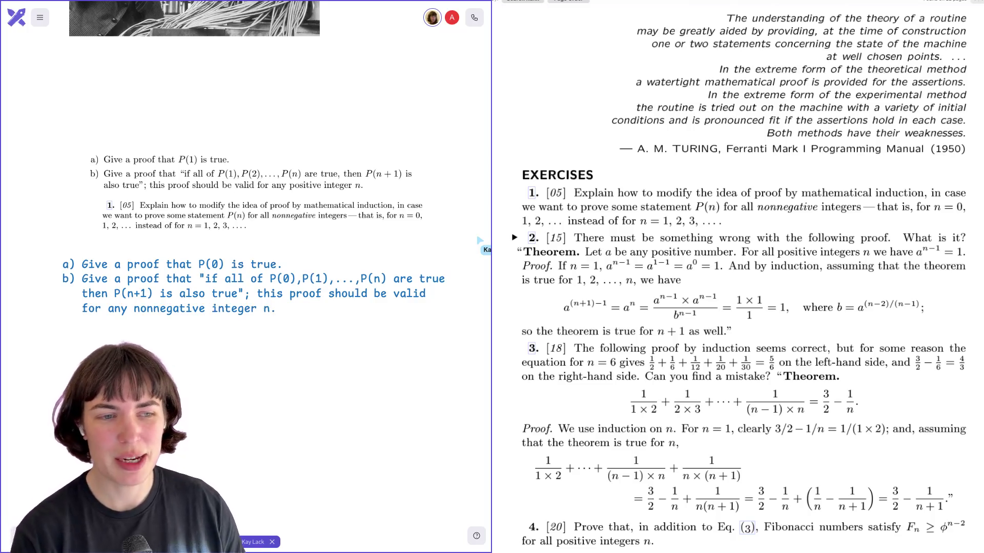
pyautogui.scroll(-1, 546, 343)
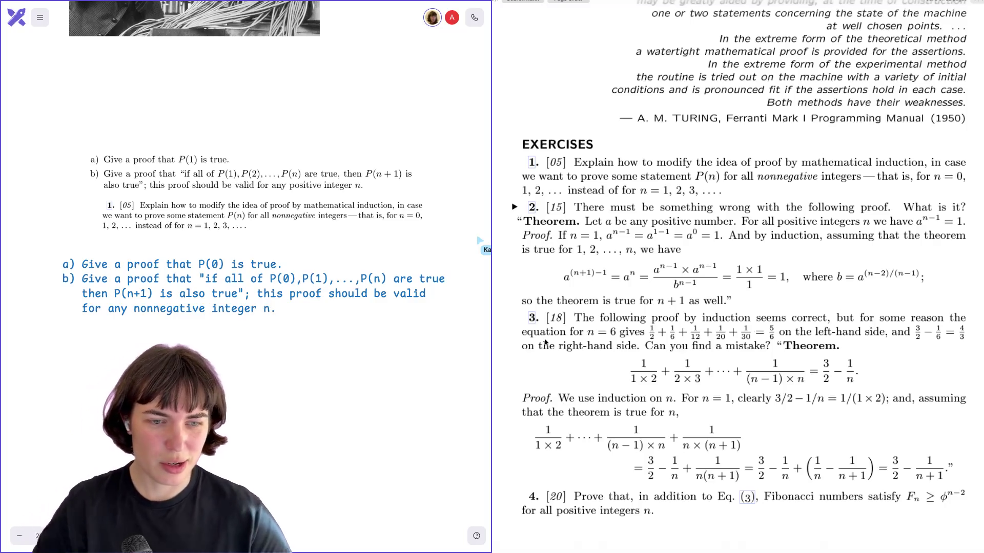
pyautogui.scroll(-1, 544, 344)
pyautogui.scroll(-2, 544, 343)
pyautogui.scroll(-1, 544, 343)
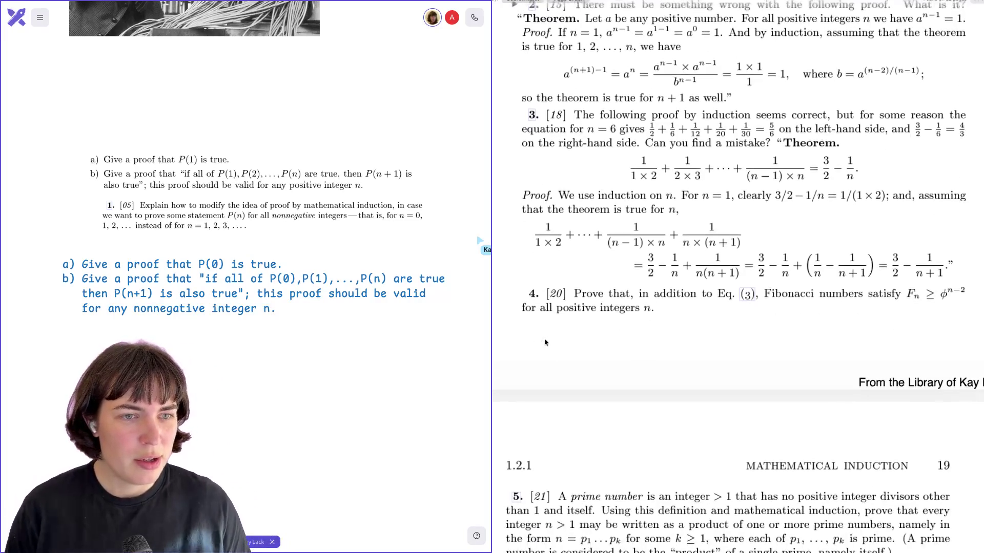
pyautogui.scroll(-1, 544, 343)
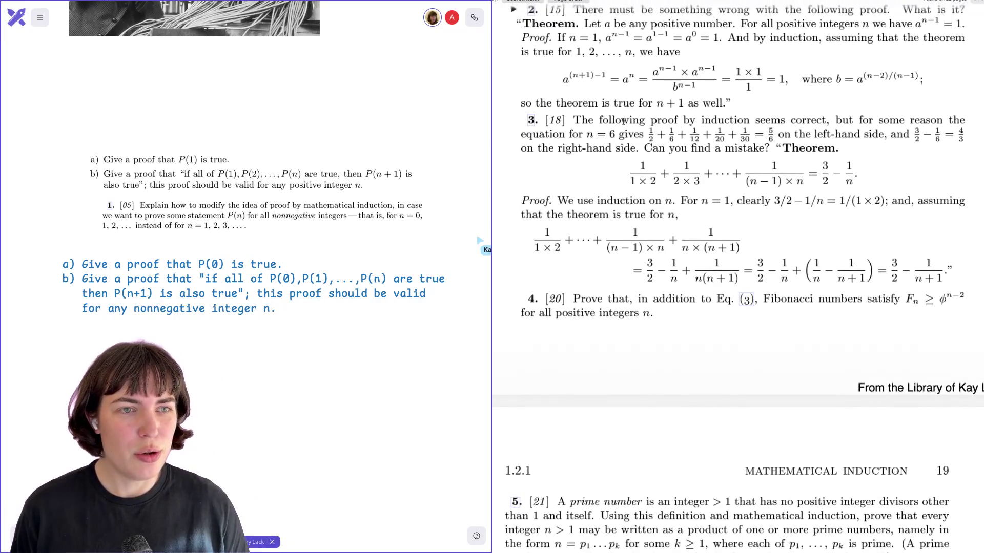
pyautogui.scroll(-5, 627, 195)
pyautogui.scroll(-1, 627, 194)
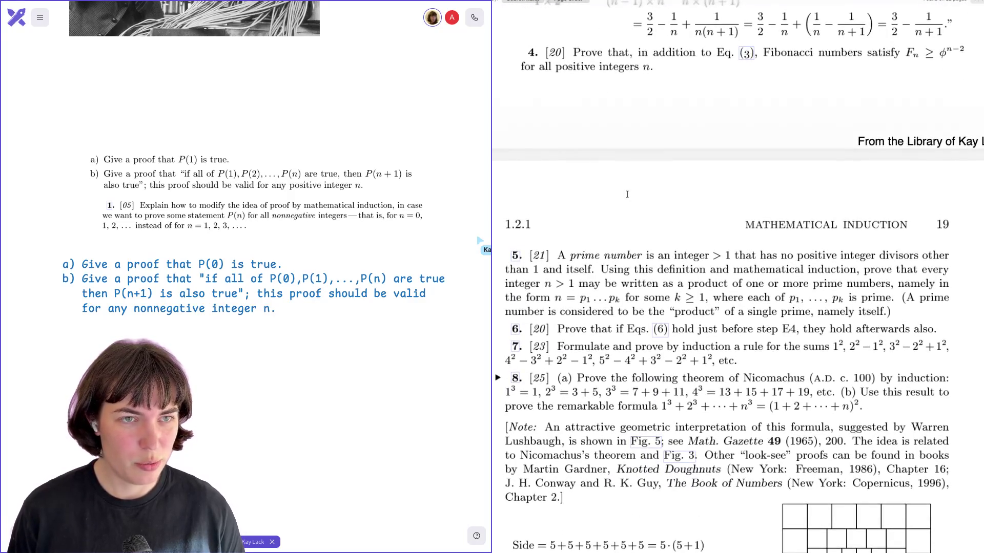
pyautogui.scroll(-1, 627, 194)
pyautogui.scroll(-2, 628, 194)
pyautogui.scroll(-2, 628, 195)
pyautogui.scroll(-2, 627, 195)
pyautogui.scroll(-1, 642, 209)
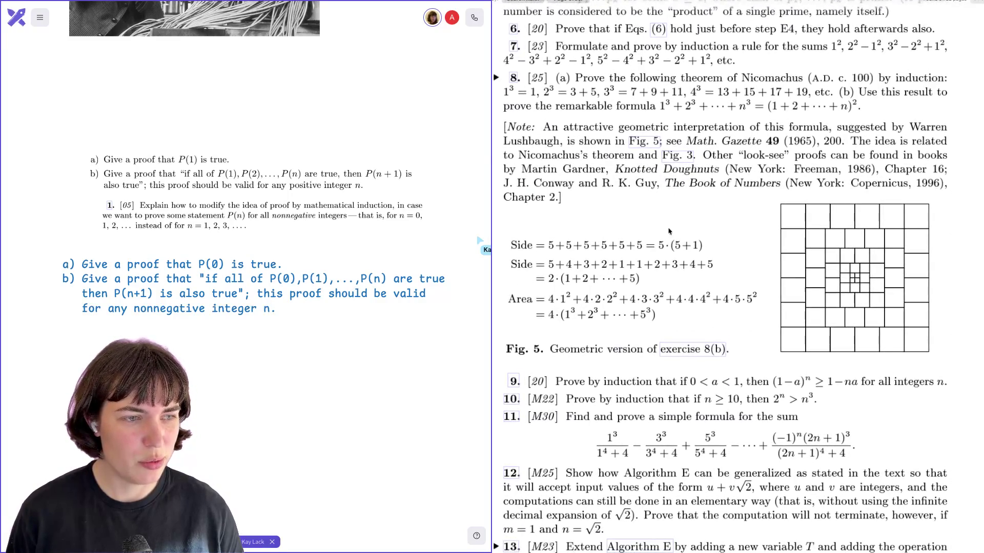
pyautogui.scroll(-1, 799, 229)
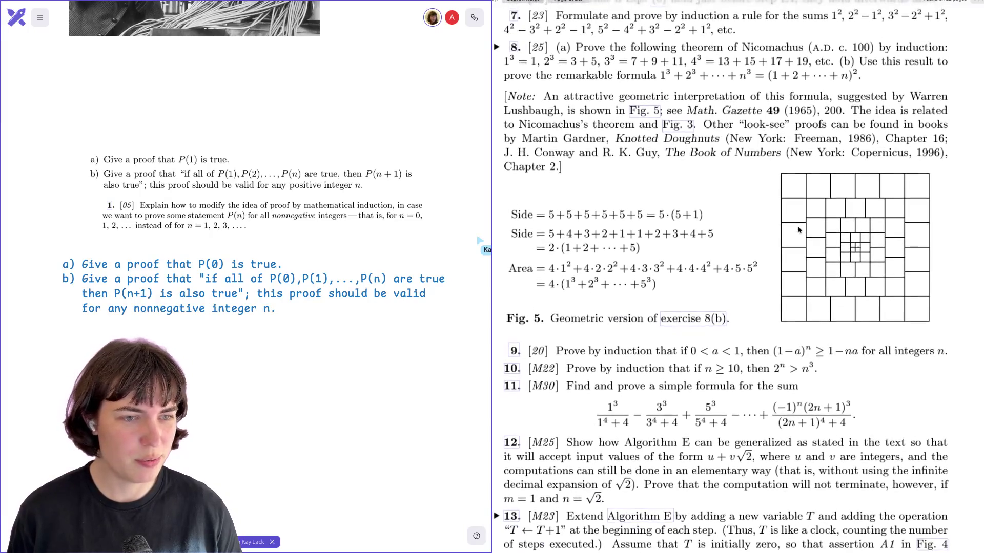
pyautogui.scroll(1, 800, 229)
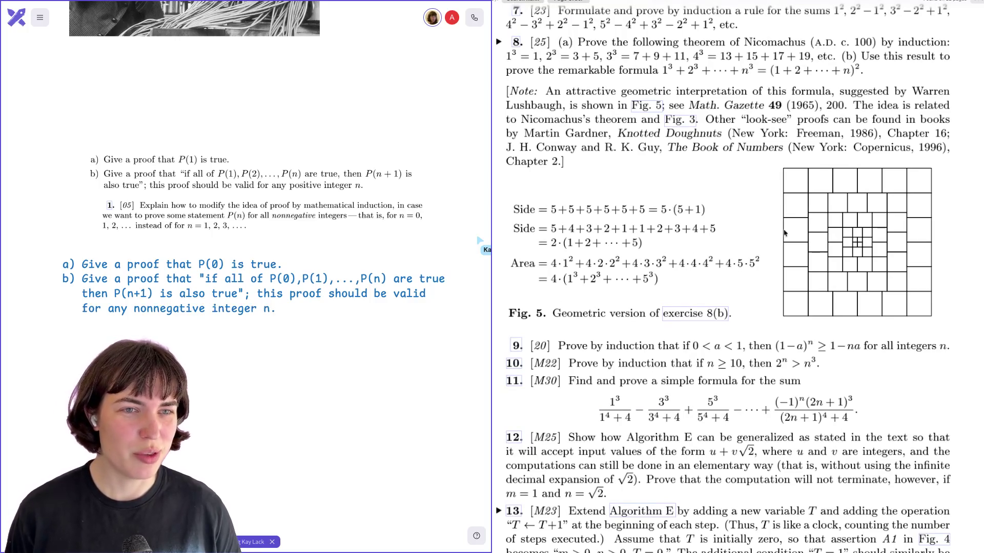
pyautogui.scroll(-2, 785, 232)
pyautogui.scroll(-3, 784, 235)
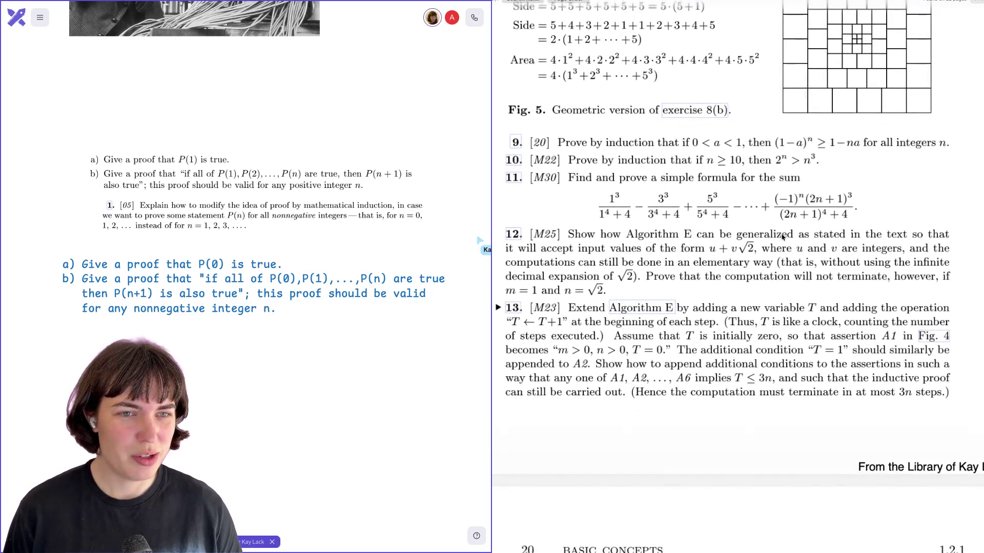
pyautogui.scroll(-1, 784, 237)
pyautogui.scroll(-3, 784, 237)
pyautogui.scroll(-2, 784, 237)
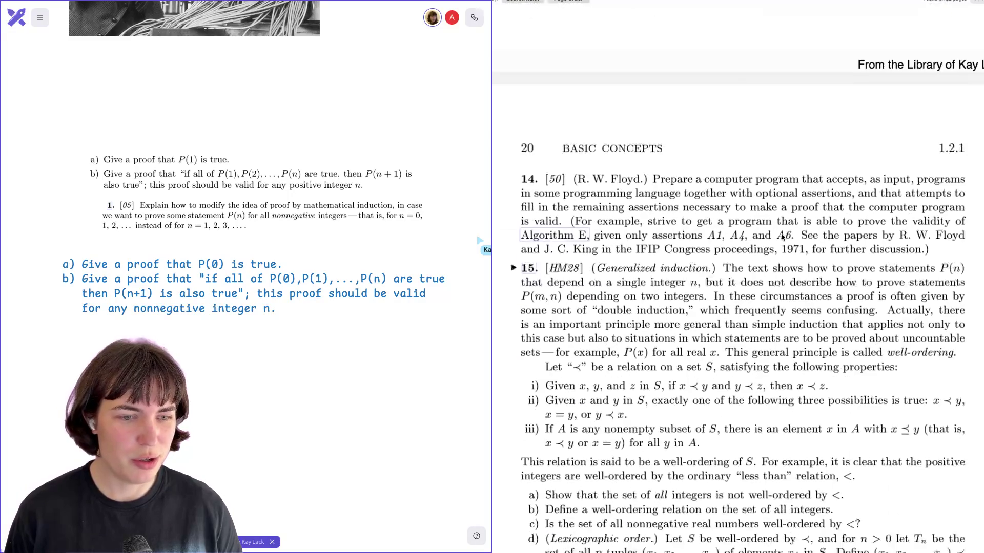
pyautogui.scroll(1, 783, 239)
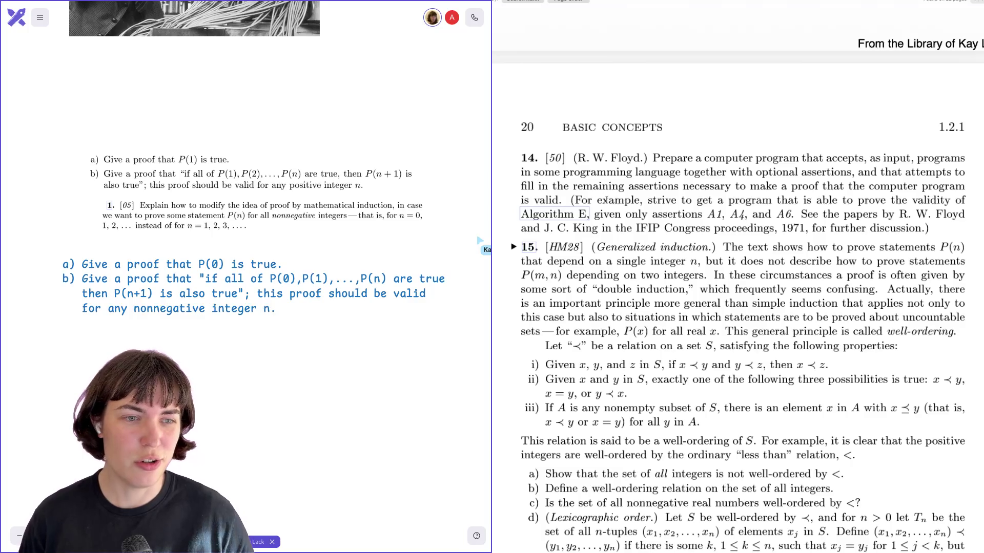
pyautogui.scroll(-1, 603, 201)
pyautogui.scroll(-1, 605, 201)
pyautogui.scroll(-1, 607, 202)
pyautogui.scroll(-1, 608, 200)
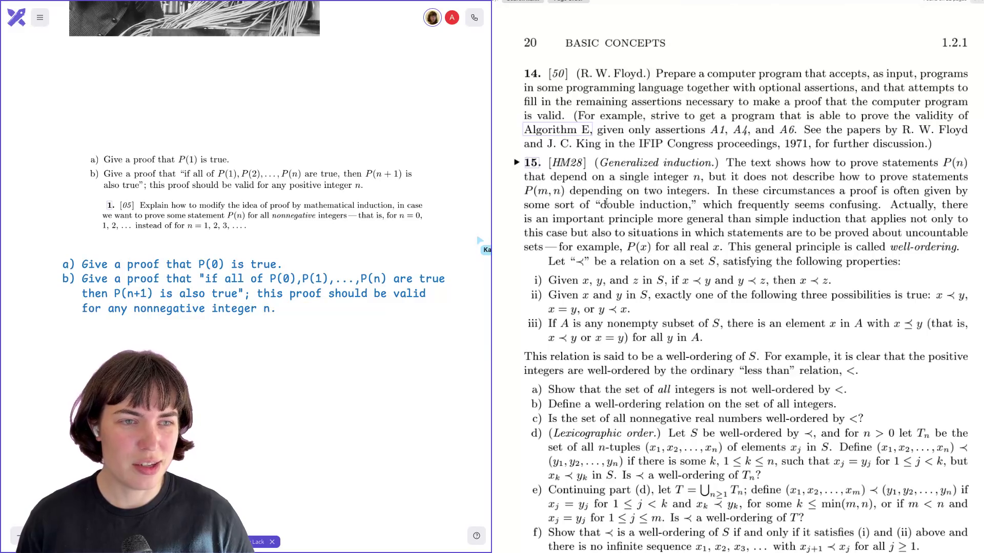
pyautogui.scroll(-2, 606, 202)
pyautogui.scroll(-2, 606, 202)
pyautogui.scroll(-1, 608, 201)
pyautogui.scroll(-8, 607, 198)
pyautogui.scroll(-9, 606, 198)
pyautogui.scroll(-7, 606, 200)
pyautogui.scroll(-3, 607, 202)
pyautogui.hscroll(1, 607, 202)
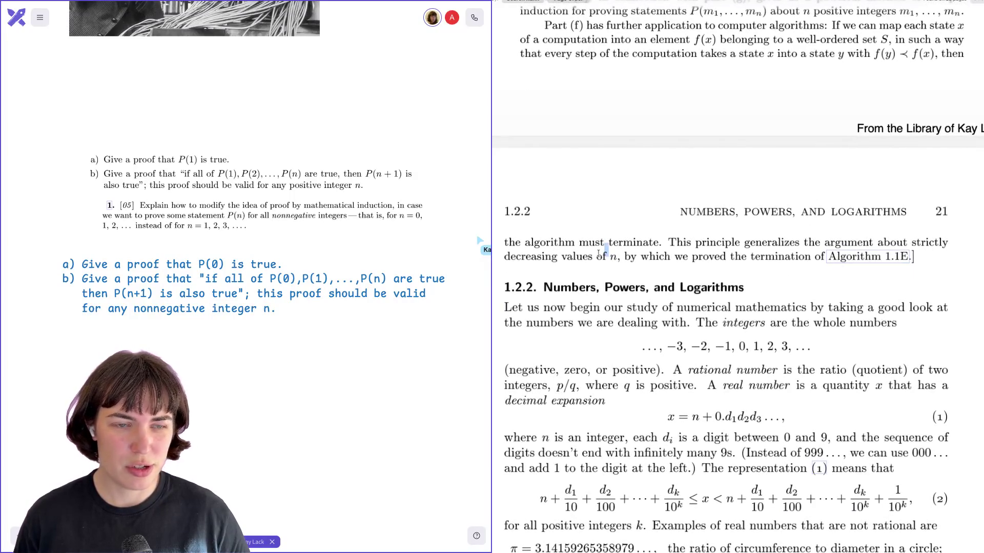
pyautogui.scroll(20, 644, 248)
pyautogui.scroll(10, 645, 248)
pyautogui.scroll(5, 644, 248)
pyautogui.scroll(10, 644, 246)
pyautogui.scroll(5, 644, 248)
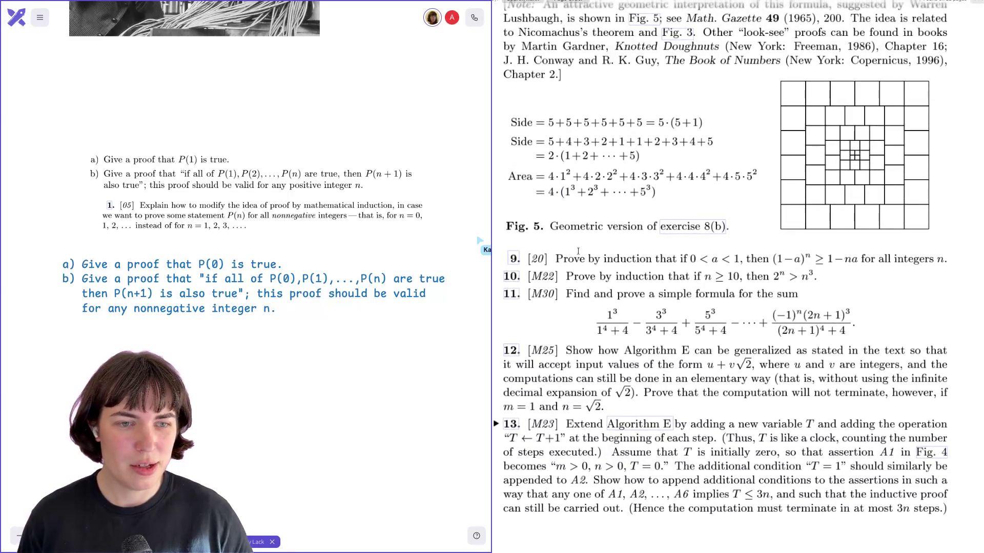
pyautogui.scroll(10, 551, 259)
pyautogui.scroll(12, 577, 223)
pyautogui.scroll(2, 602, 182)
pyautogui.scroll(-1, 602, 181)
pyautogui.moveTo(589, 209); pyautogui.dragTo(677, 250)
pyautogui.click(677, 250)
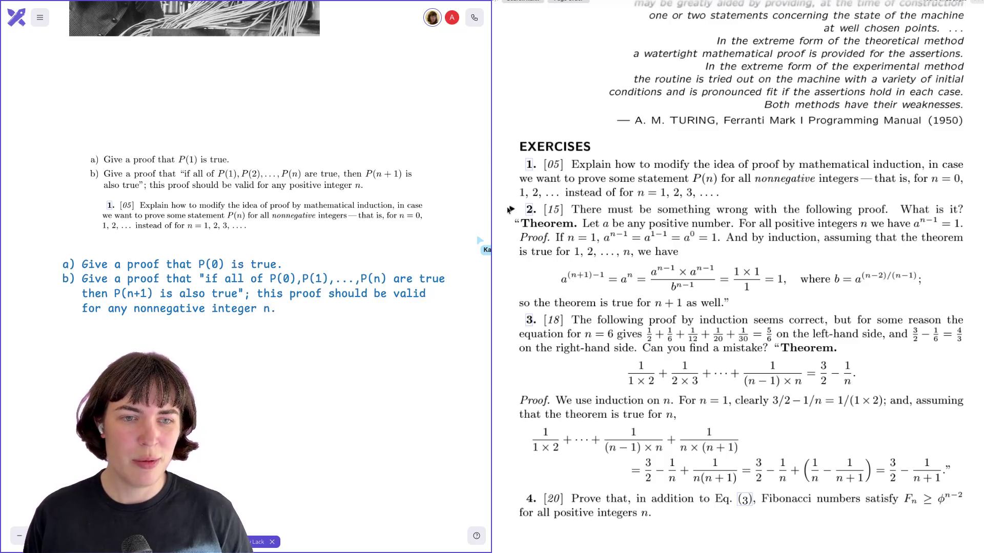
pyautogui.moveTo(514, 204); pyautogui.dragTo(735, 306)
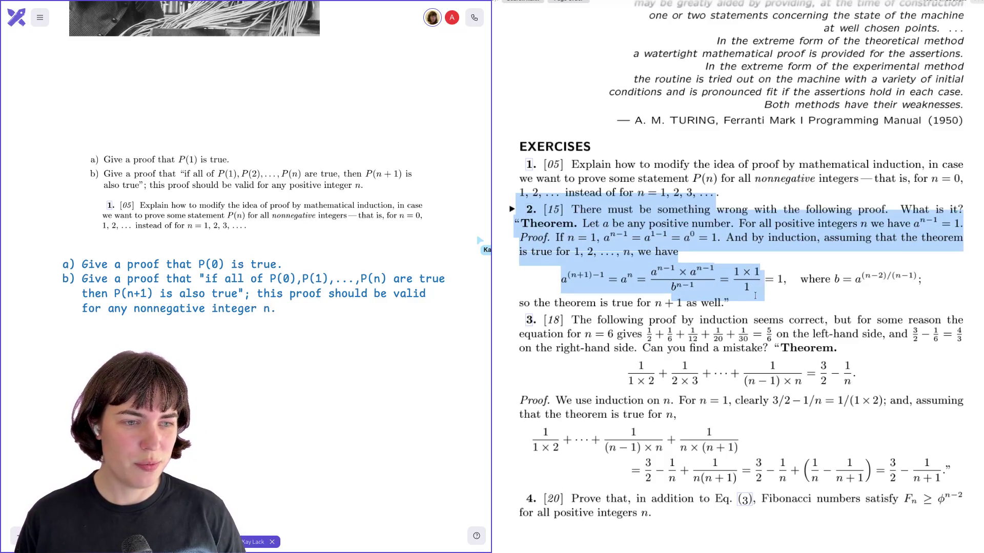
pyautogui.click(735, 306)
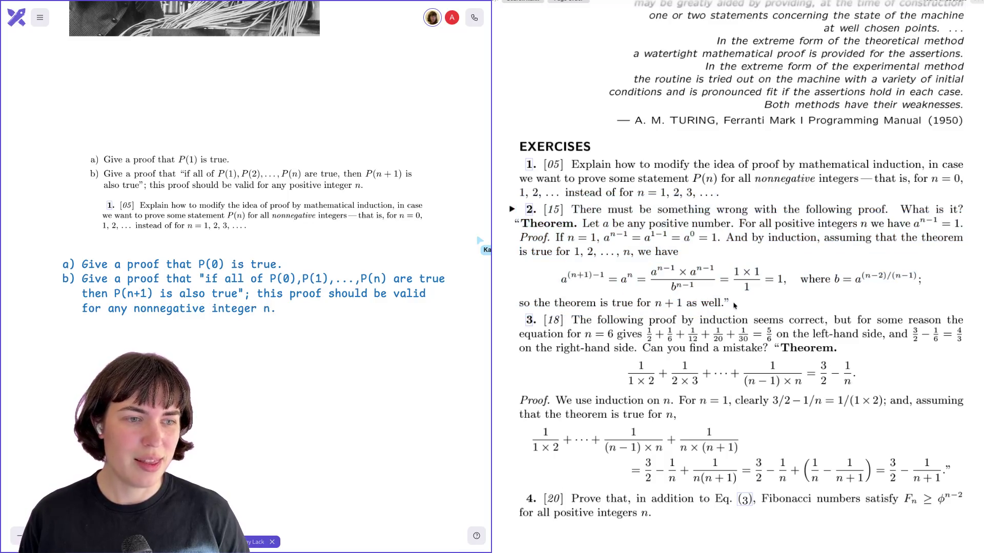
pyautogui.moveTo(732, 305); pyautogui.dragTo(512, 209)
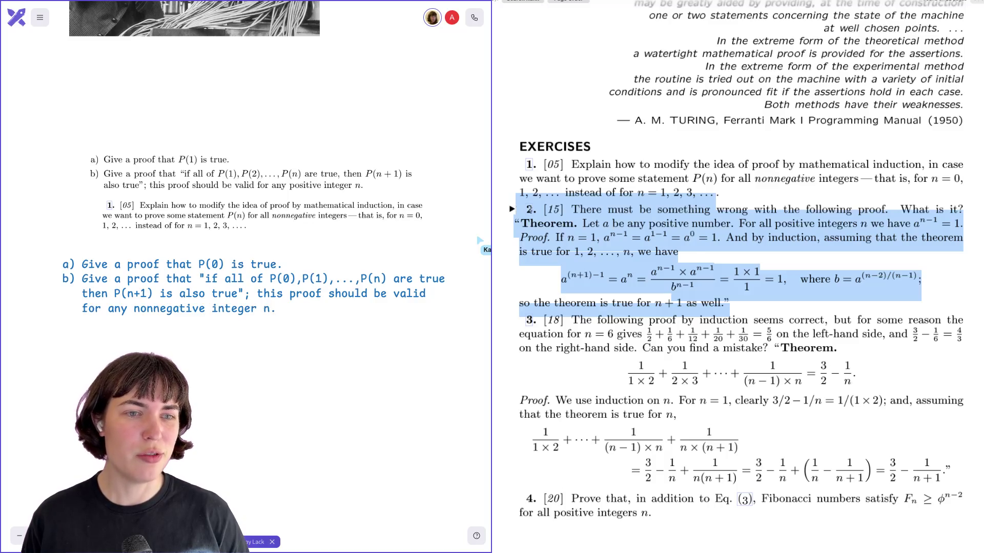
pyautogui.click(695, 248)
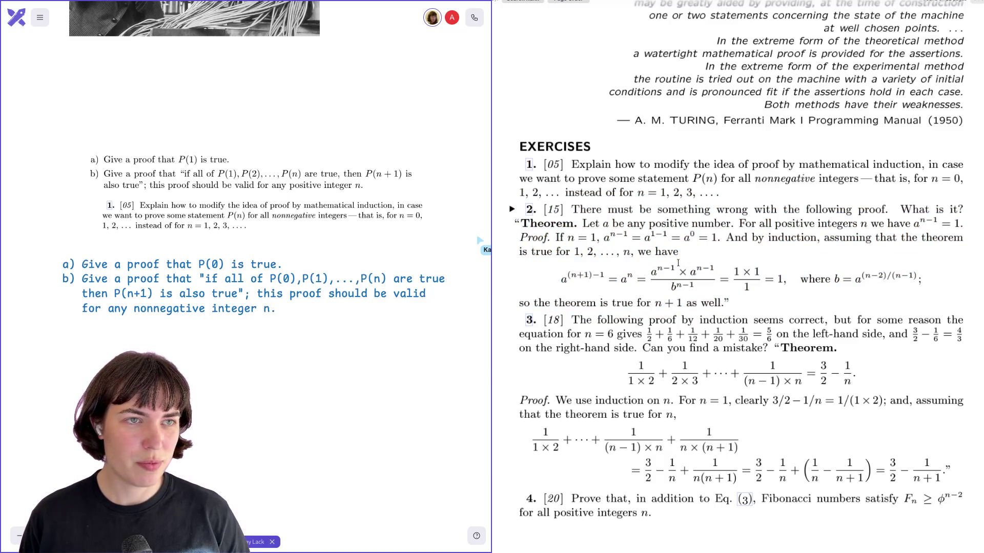
pyautogui.moveTo(728, 303)
pyautogui.mouseDown()
pyautogui.moveTo(503, 216)
pyautogui.moveTo(516, 193)
pyautogui.mouseUp()
pyautogui.click(518, 268)
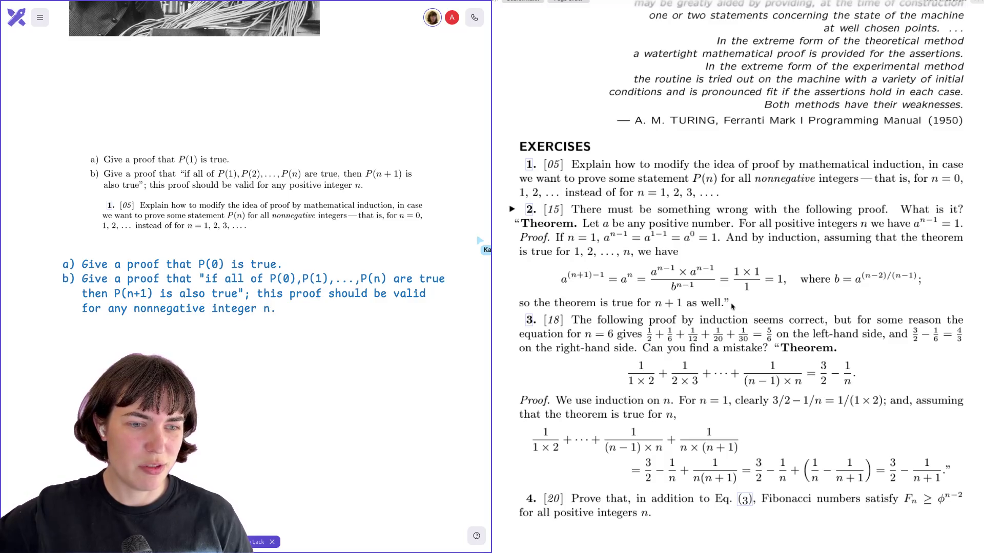
pyautogui.scroll(-2, 732, 306)
pyautogui.scroll(-1, 732, 306)
pyautogui.scroll(-2, 732, 306)
pyautogui.scroll(-1, 732, 306)
pyautogui.scroll(-1, 732, 306)
pyautogui.scroll(-1, 733, 306)
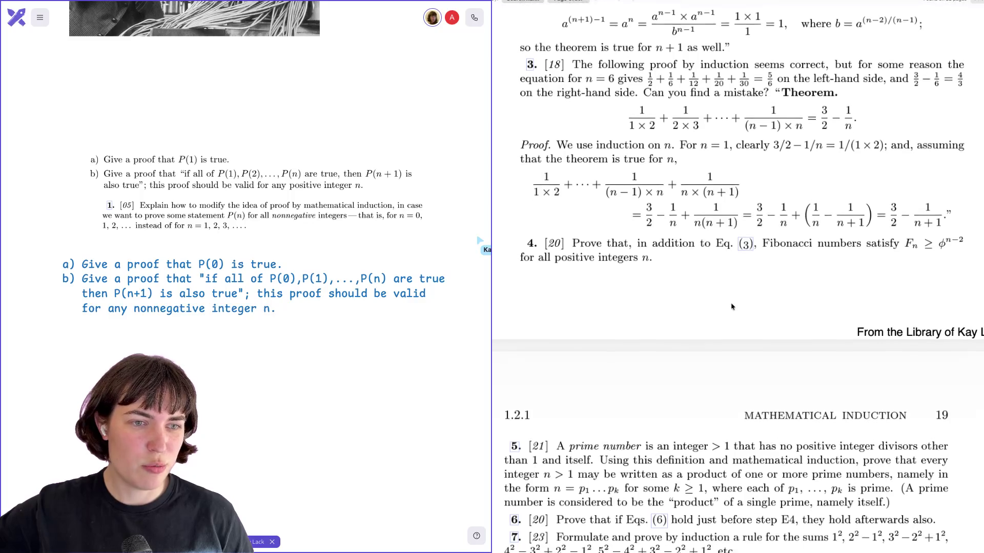
pyautogui.scroll(-1, 732, 306)
pyautogui.scroll(5, 732, 306)
pyautogui.scroll(3, 715, 288)
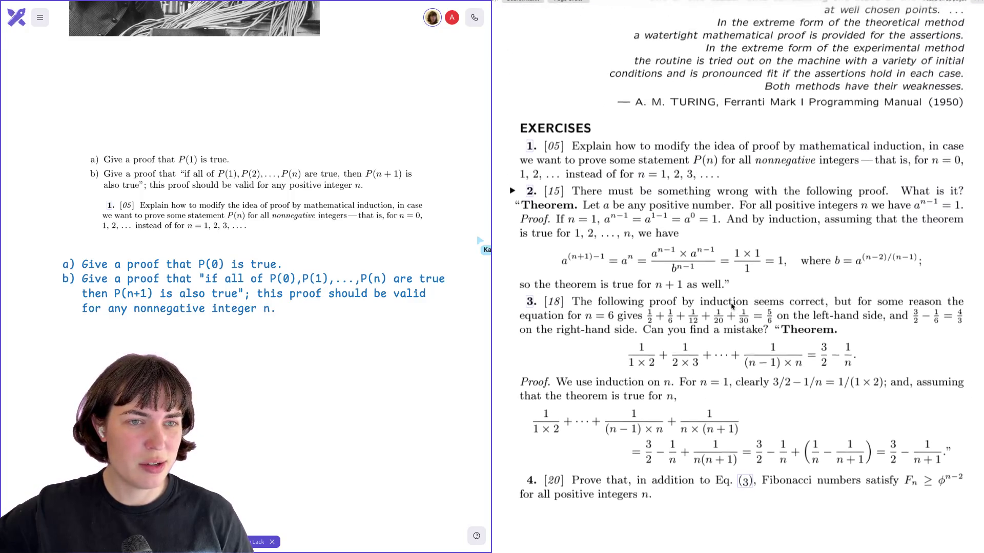
pyautogui.moveTo(736, 284); pyautogui.dragTo(522, 192)
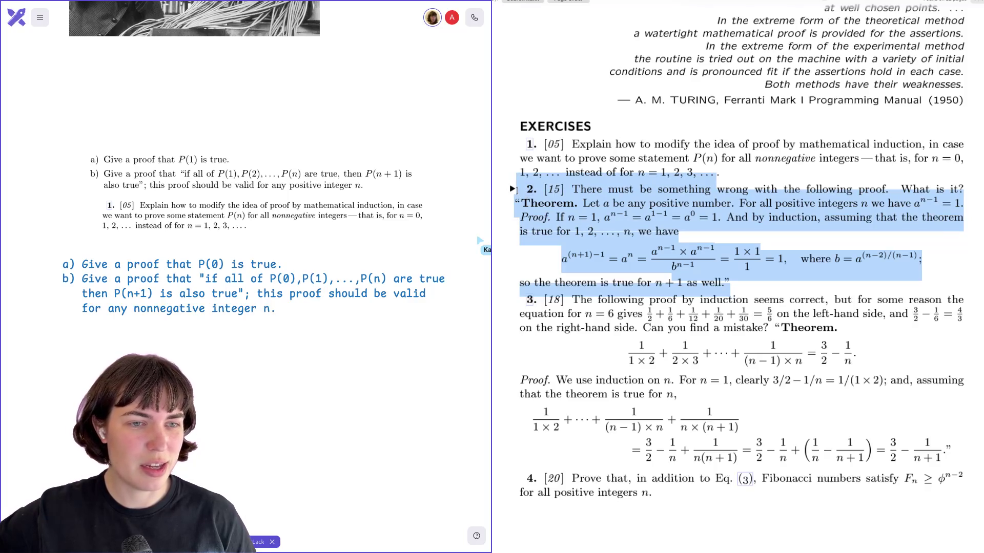
pyautogui.click(608, 234)
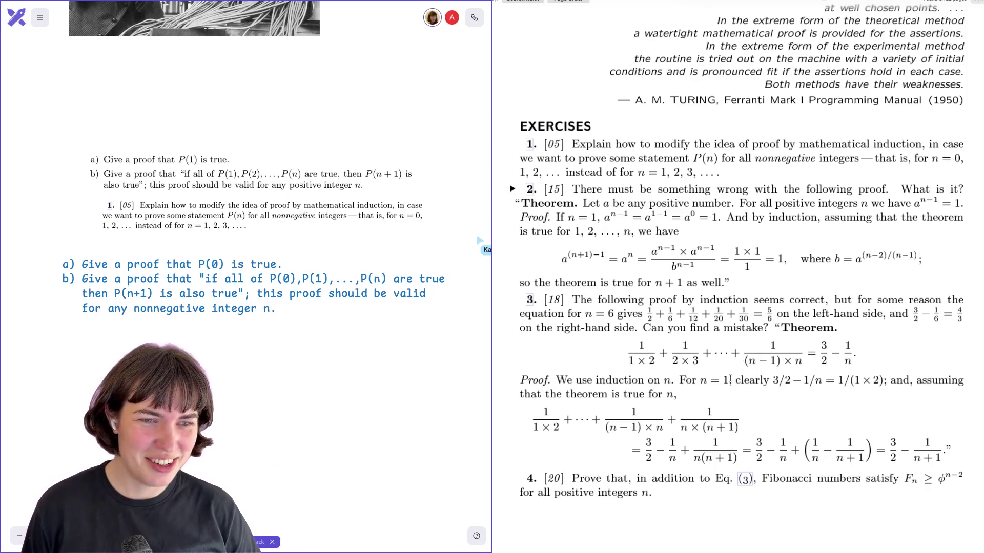
pyautogui.scroll(10, 731, 380)
pyautogui.scroll(5, 730, 380)
pyautogui.scroll(5, 730, 377)
pyautogui.scroll(10, 730, 377)
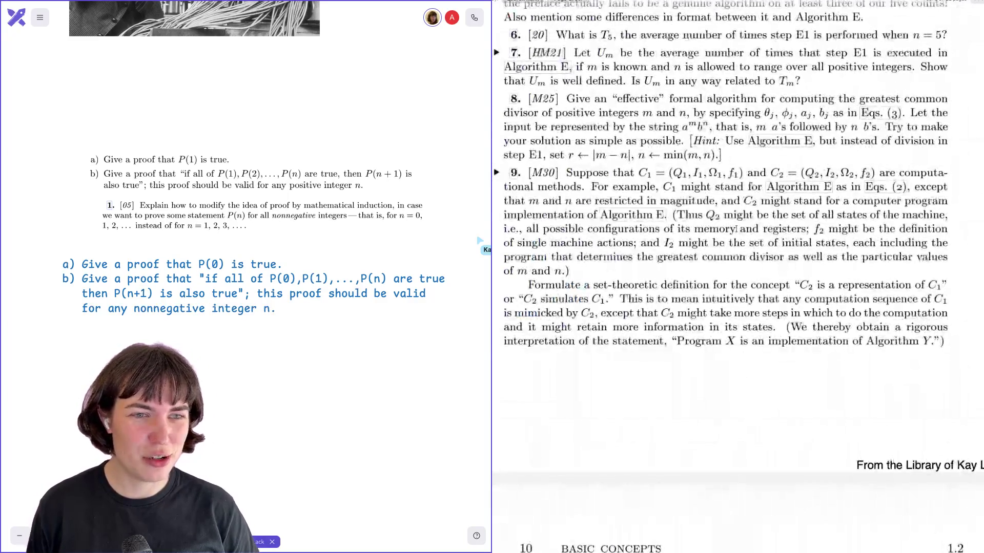
pyautogui.scroll(15, 731, 145)
pyautogui.scroll(5, 731, 145)
pyautogui.scroll(5, 730, 145)
pyautogui.scroll(5, 730, 145)
pyautogui.scroll(5, 730, 145)
pyautogui.scroll(5, 730, 145)
pyautogui.scroll(2, 730, 144)
pyautogui.scroll(3, 730, 146)
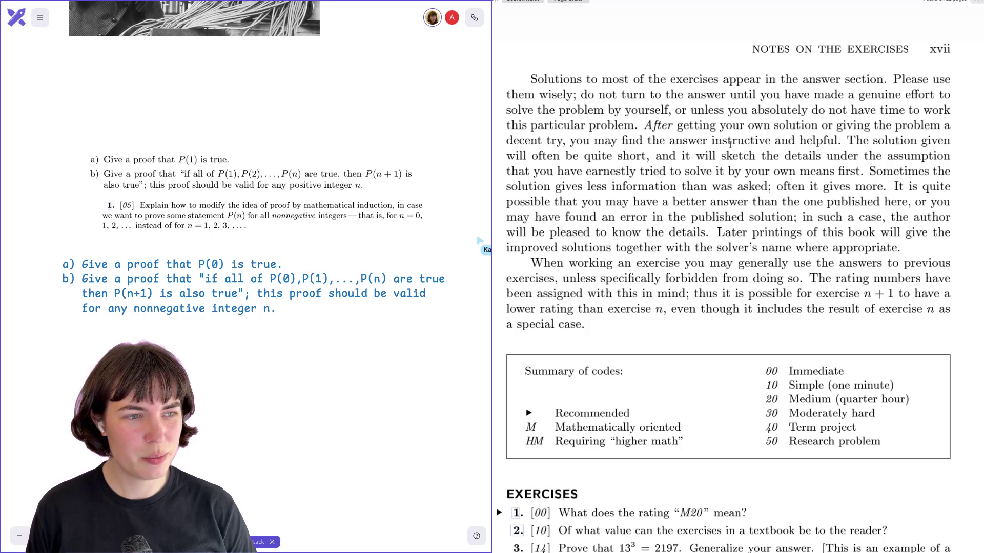
pyautogui.scroll(1, 730, 146)
pyautogui.scroll(3, 730, 146)
pyautogui.scroll(3, 731, 146)
pyautogui.scroll(3, 730, 147)
pyautogui.scroll(1, 731, 146)
pyautogui.scroll(2, 730, 146)
pyautogui.scroll(2, 731, 146)
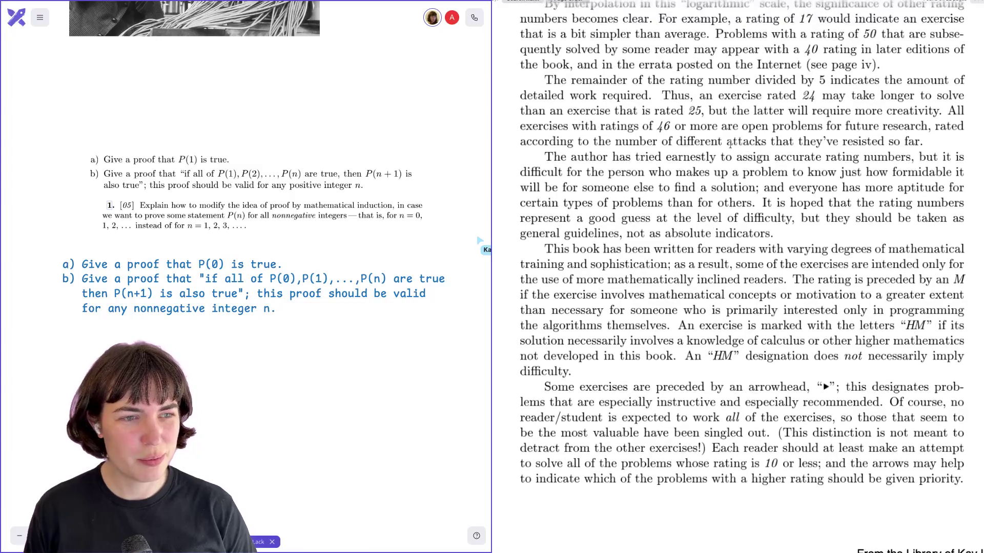
pyautogui.scroll(2, 730, 144)
pyautogui.scroll(2, 729, 145)
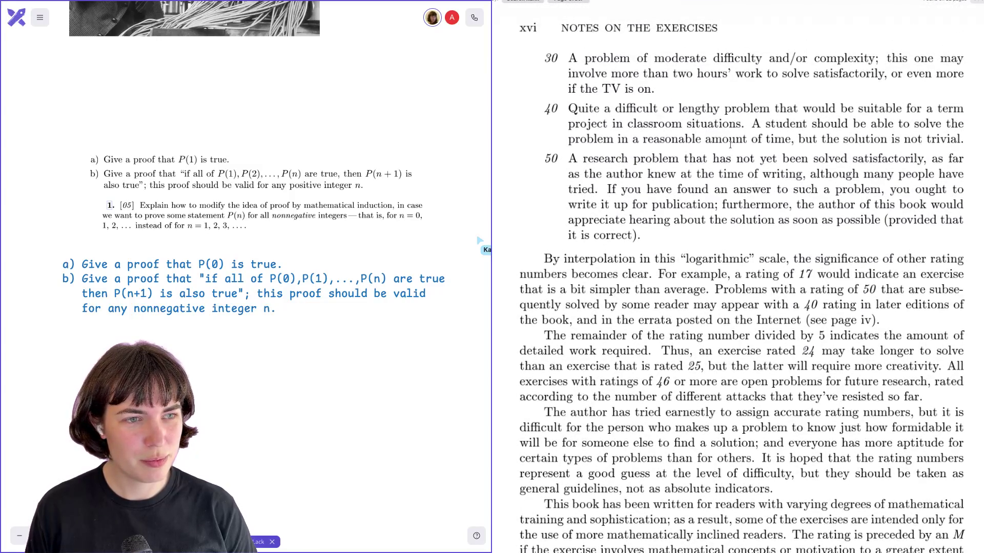
pyautogui.scroll(3, 729, 144)
pyautogui.scroll(3, 731, 144)
pyautogui.scroll(1, 730, 144)
pyautogui.scroll(2, 729, 144)
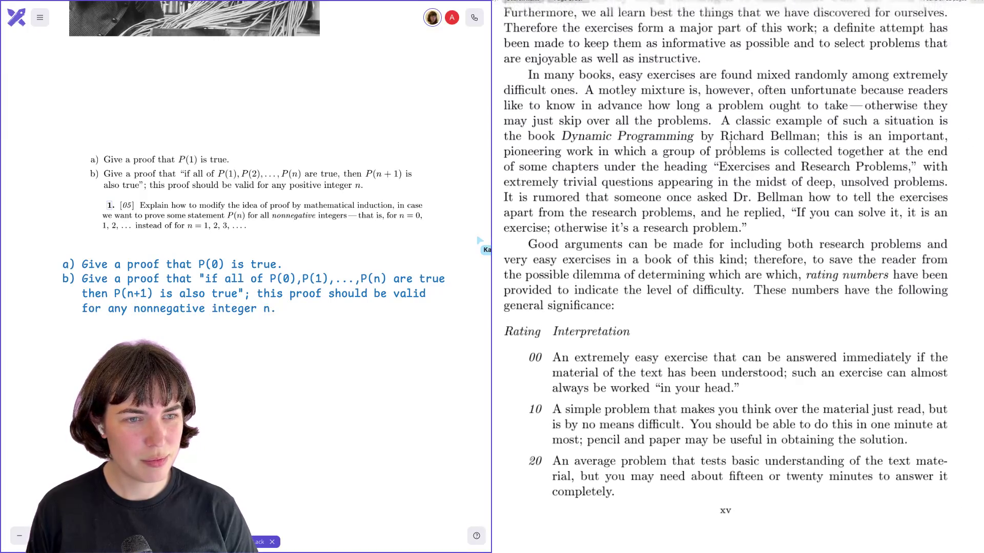
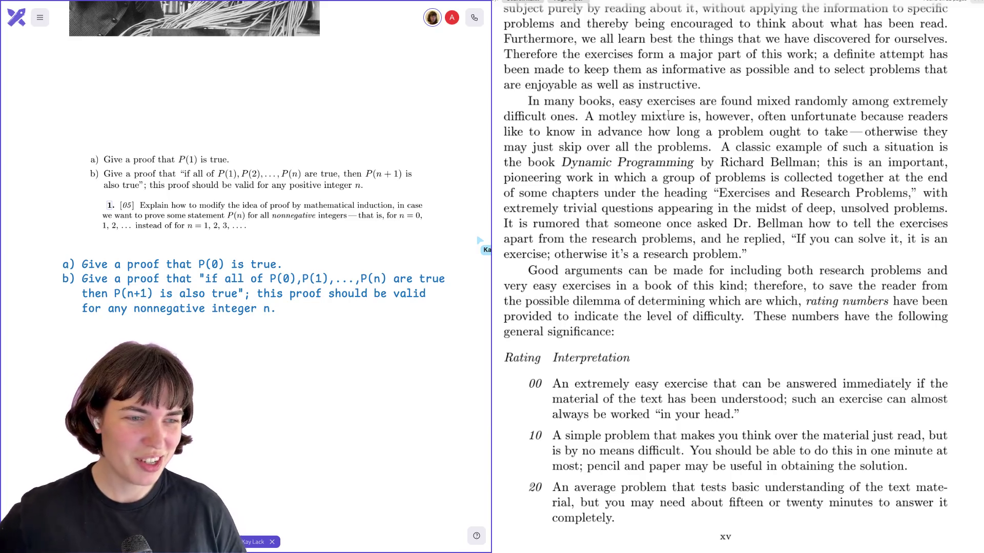
pyautogui.scroll(-5, 668, 116)
pyautogui.scroll(-5, 668, 116)
pyautogui.scroll(-10, 668, 115)
pyautogui.scroll(-10, 668, 114)
pyautogui.scroll(-10, 668, 114)
pyautogui.scroll(5, 668, 114)
pyautogui.scroll(5, 668, 114)
pyautogui.scroll(5, 669, 114)
pyautogui.scroll(5, 668, 114)
pyautogui.scroll(5, 668, 113)
pyautogui.scroll(5, 668, 114)
pyautogui.scroll(1, 668, 114)
pyautogui.scroll(5, 668, 114)
pyautogui.scroll(4, 668, 116)
pyautogui.scroll(3, 668, 116)
pyautogui.scroll(1, 667, 116)
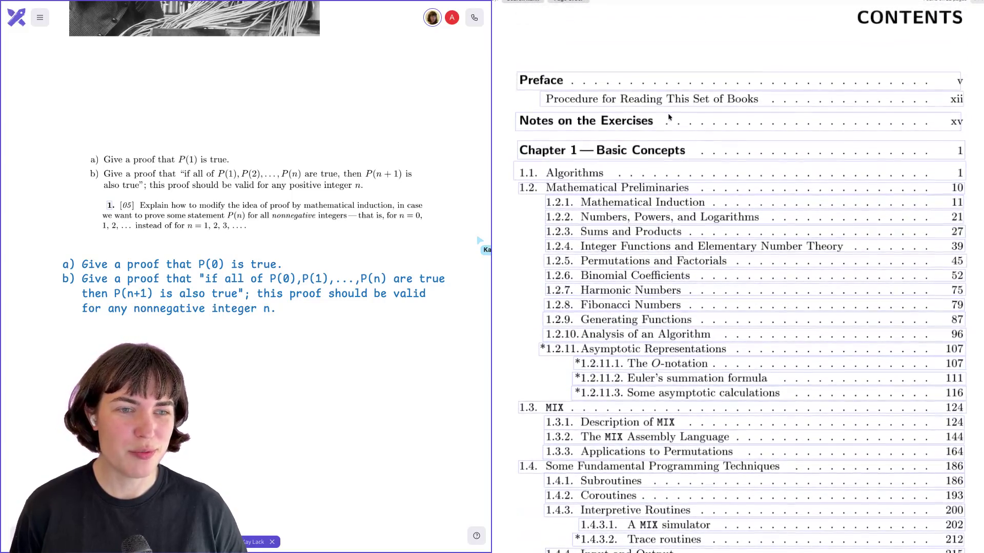
pyautogui.scroll(1, 669, 117)
pyautogui.scroll(-1, 670, 117)
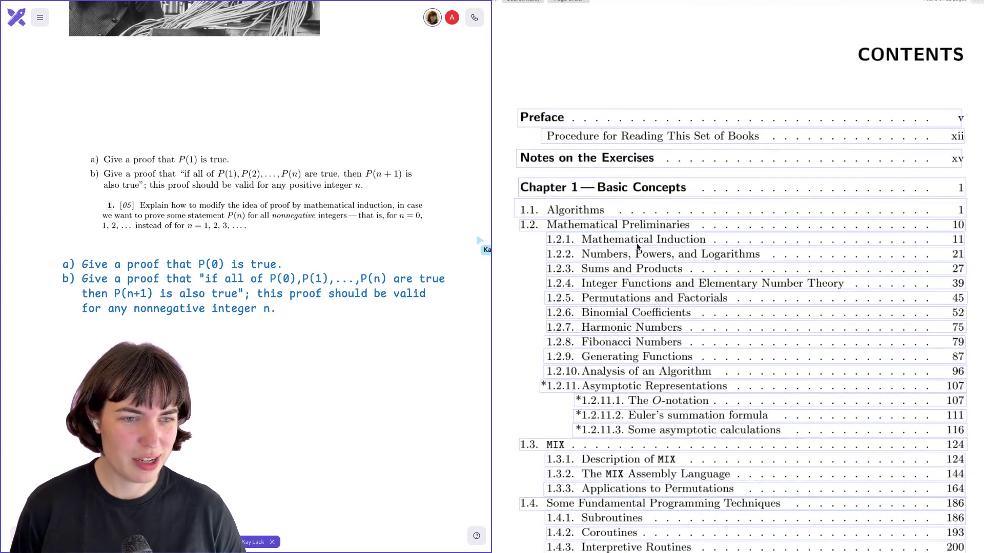
# Jump from the Contents page to Knuth's 1.2.1 Mathematical Induction section.
pyautogui.click(635, 241)
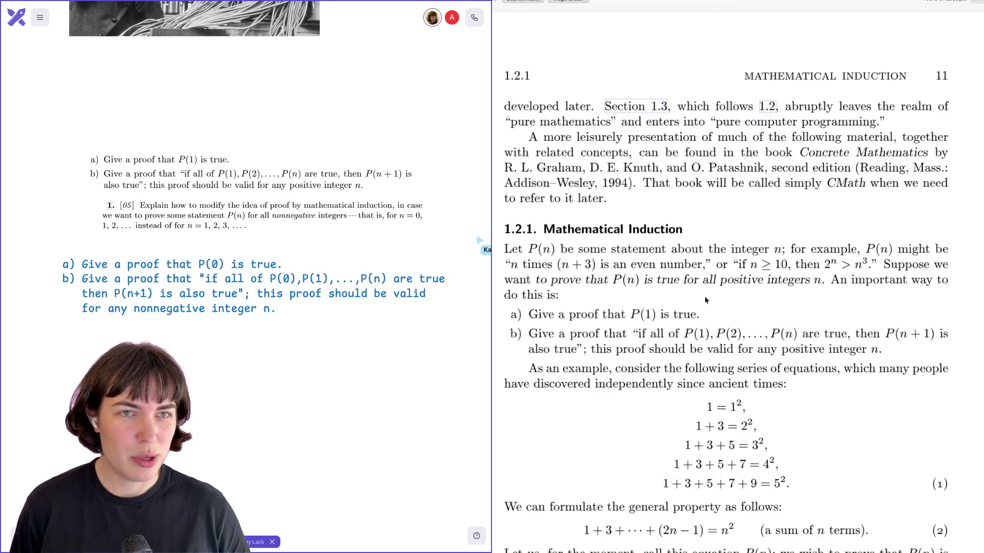
pyautogui.scroll(3, 708, 244)
pyautogui.scroll(-5, 708, 244)
pyautogui.scroll(-10, 691, 254)
pyautogui.scroll(-10, 630, 270)
pyautogui.scroll(-10, 632, 271)
pyautogui.scroll(-10, 631, 270)
pyautogui.scroll(-10, 631, 271)
pyautogui.scroll(-10, 630, 271)
pyautogui.scroll(-10, 631, 271)
pyautogui.scroll(-4, 631, 271)
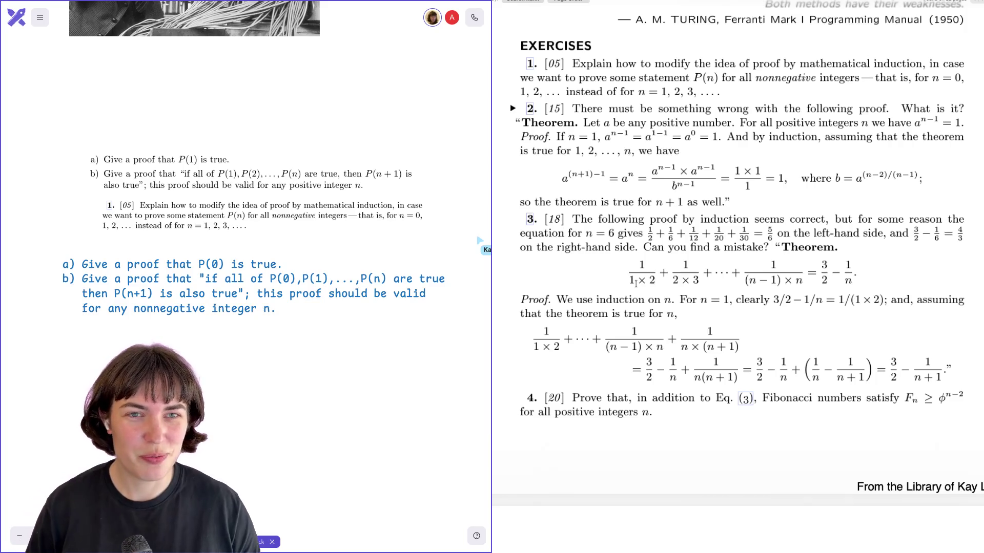
pyautogui.scroll(1, 683, 241)
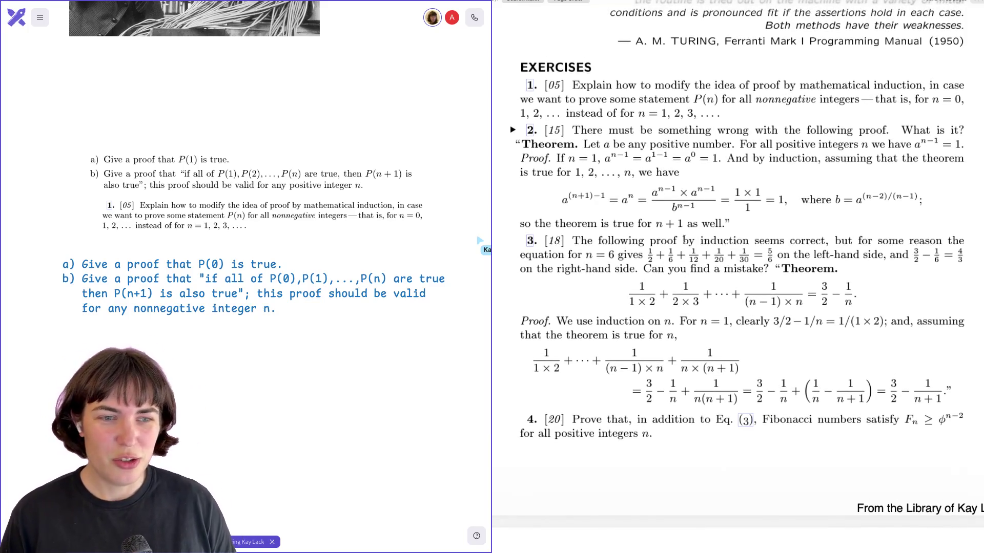
pyautogui.scroll(-1, 681, 239)
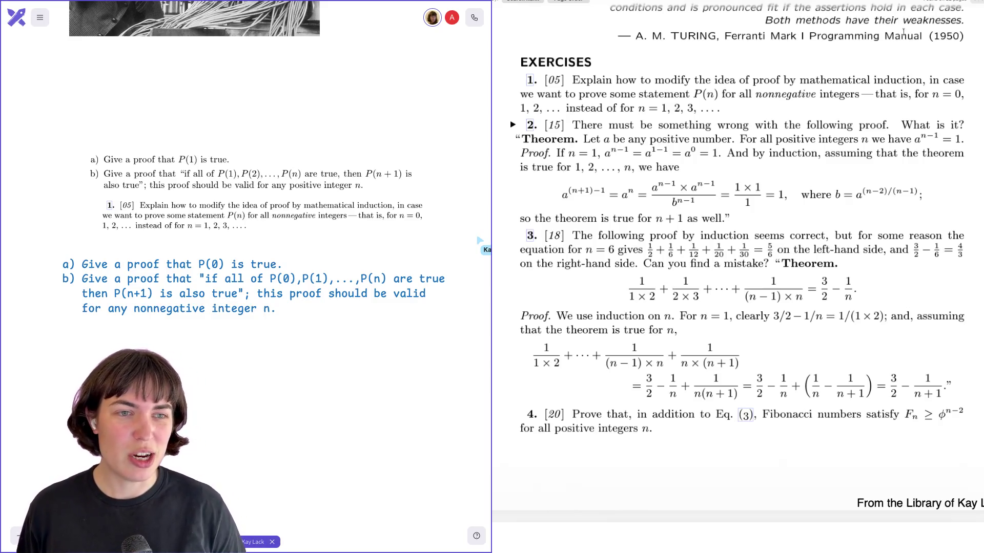
pyautogui.scroll(5, 739, 221)
pyautogui.scroll(5, 738, 222)
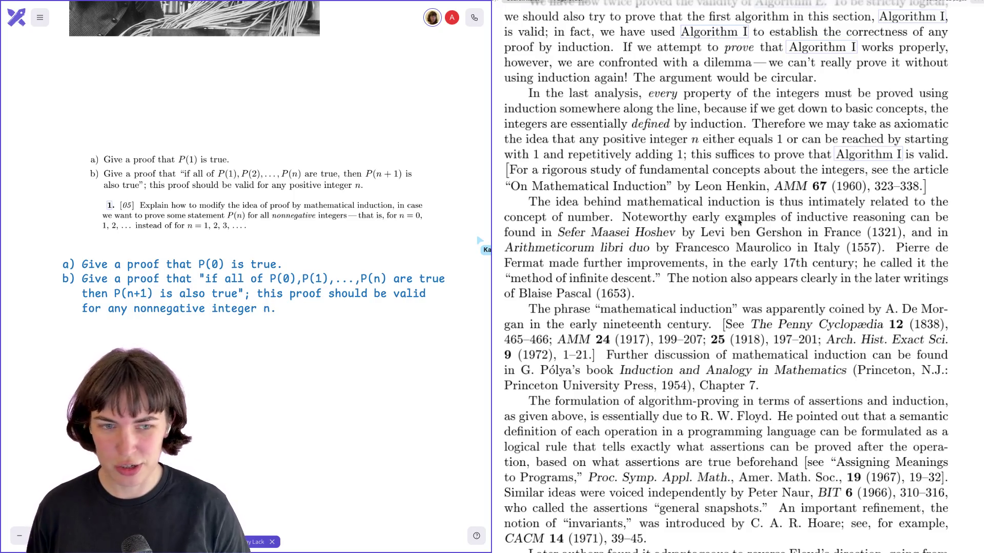
pyautogui.scroll(-5, 739, 221)
pyautogui.scroll(-5, 739, 221)
pyautogui.scroll(-5, 739, 222)
pyautogui.scroll(-3, 739, 222)
pyautogui.scroll(1, 740, 222)
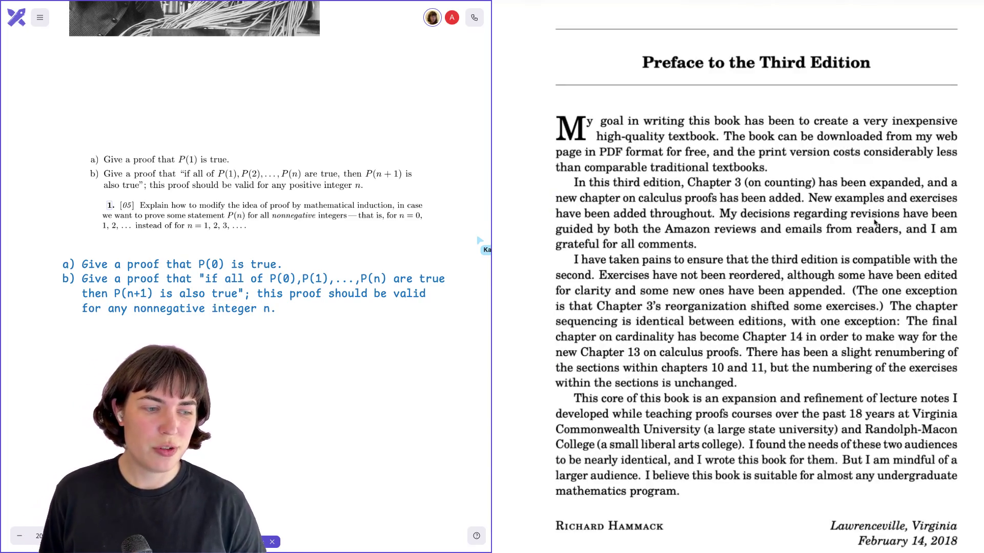
pyautogui.scroll(-1, 861, 224)
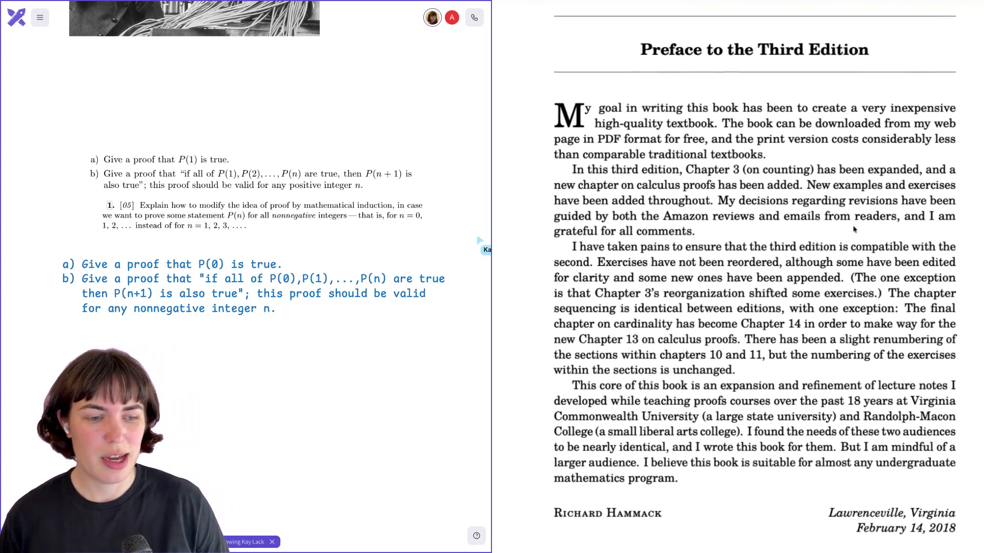
pyautogui.scroll(-1, 853, 226)
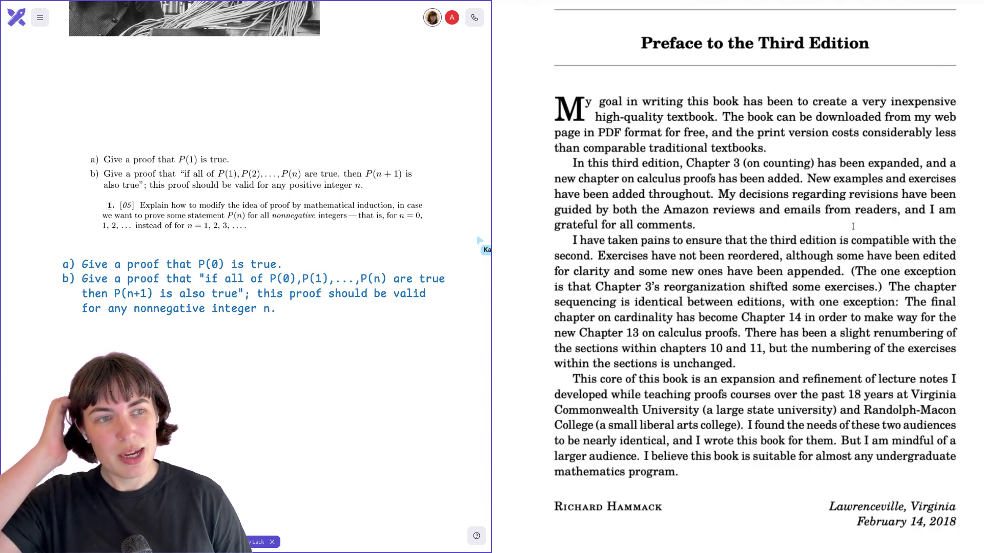
pyautogui.scroll(-1, 852, 226)
pyautogui.scroll(-5, 852, 226)
pyautogui.scroll(-5, 853, 226)
pyautogui.scroll(-2, 852, 226)
pyautogui.scroll(5, 853, 227)
pyautogui.scroll(4, 852, 226)
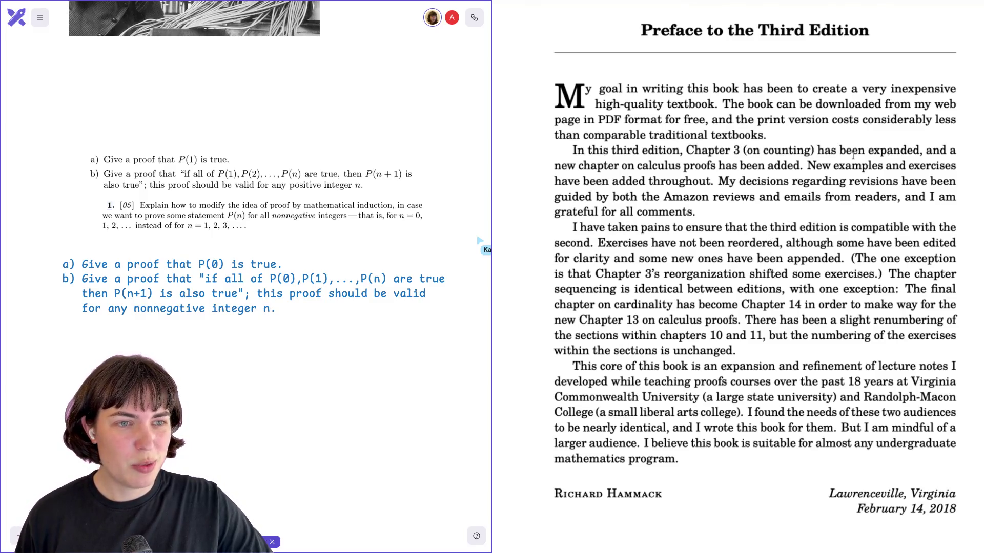
pyautogui.scroll(-1, 853, 154)
pyautogui.scroll(-1, 853, 156)
pyautogui.scroll(-1, 855, 158)
pyautogui.scroll(-1, 855, 159)
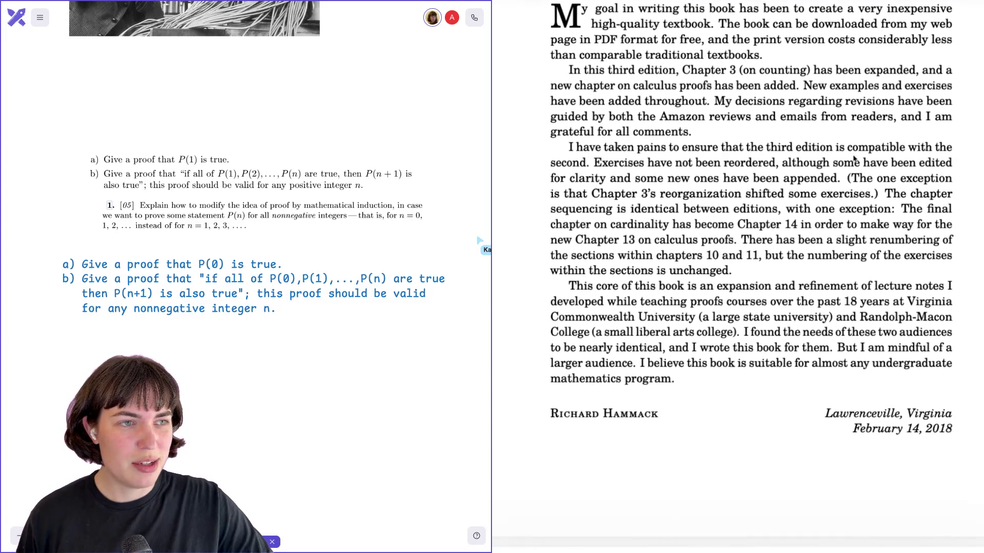
pyautogui.scroll(-1, 854, 158)
pyautogui.scroll(-1, 856, 158)
pyautogui.scroll(-1, 855, 157)
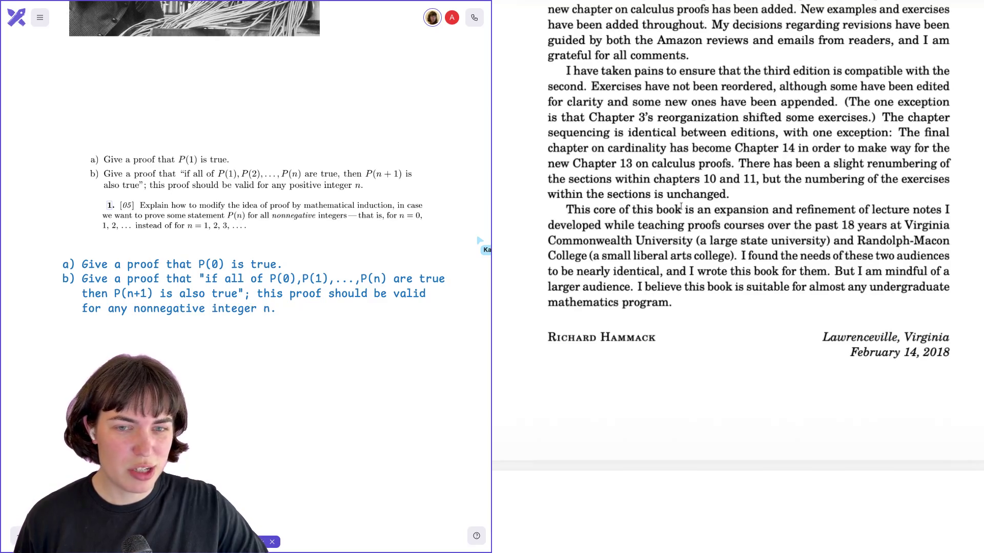
pyautogui.scroll(-3, 681, 208)
pyautogui.scroll(-5, 681, 207)
pyautogui.scroll(-1, 680, 209)
pyautogui.scroll(1, 681, 206)
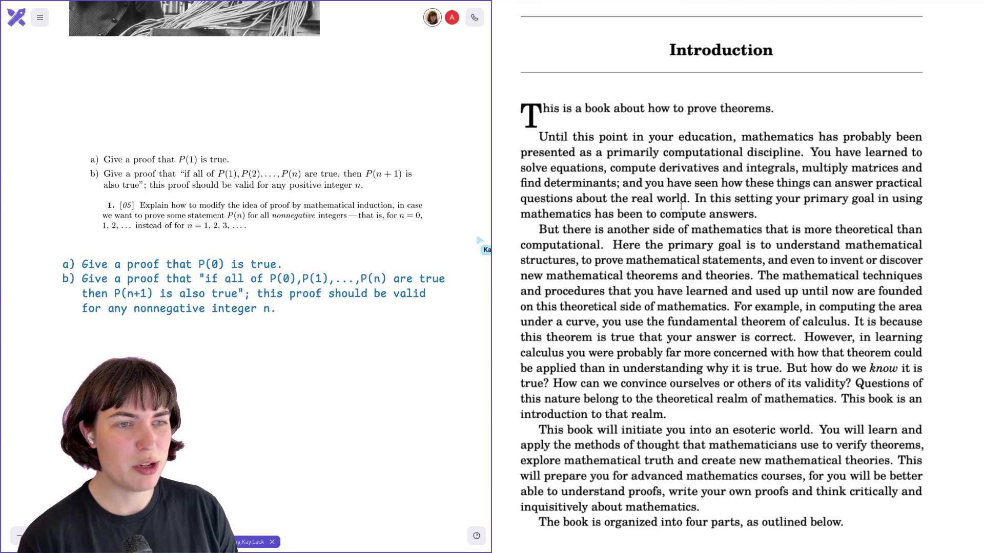
pyautogui.scroll(-1, 681, 204)
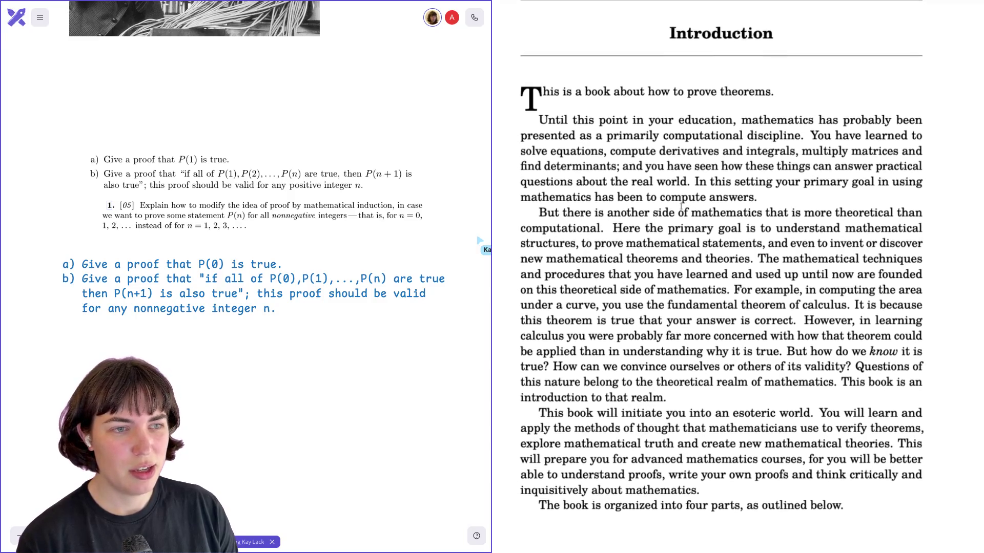
pyautogui.scroll(-1, 681, 204)
pyautogui.scroll(-1, 681, 204)
pyautogui.scroll(-1, 681, 206)
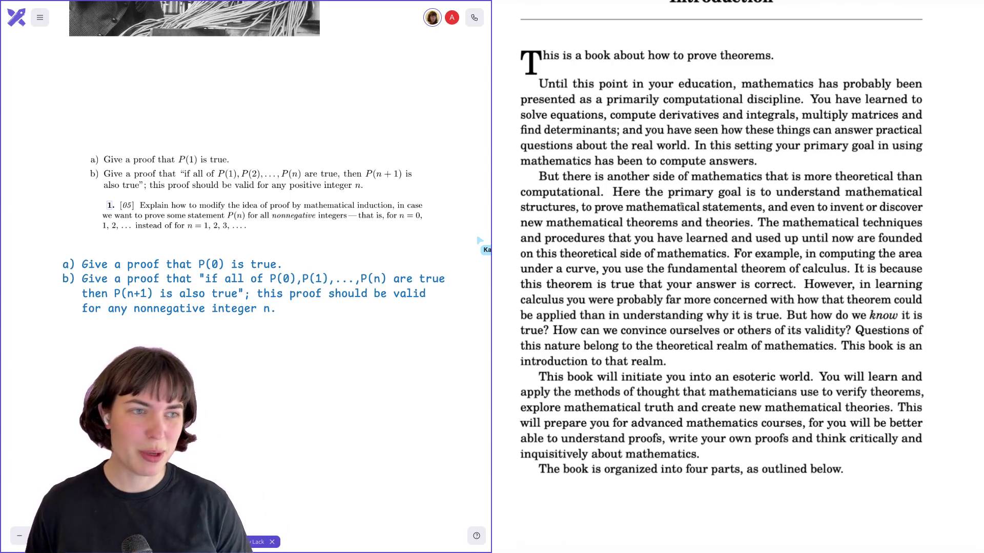
pyautogui.scroll(-1, 680, 207)
pyautogui.scroll(-1, 680, 207)
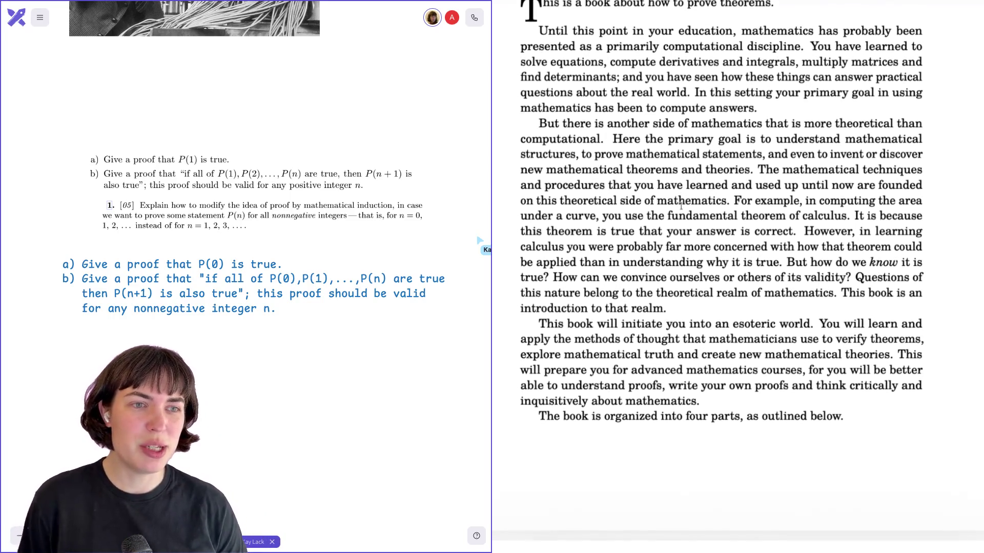
pyautogui.scroll(-1, 680, 207)
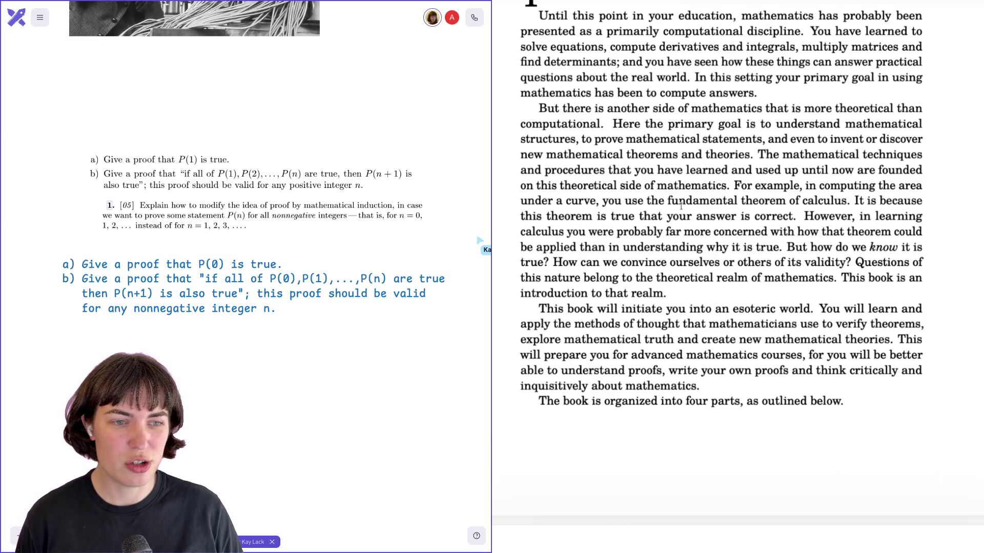
pyautogui.scroll(-2, 680, 205)
pyautogui.scroll(-1, 680, 205)
pyautogui.scroll(-2, 681, 206)
pyautogui.scroll(-1, 680, 205)
pyautogui.scroll(-1, 681, 205)
pyautogui.scroll(-1, 681, 205)
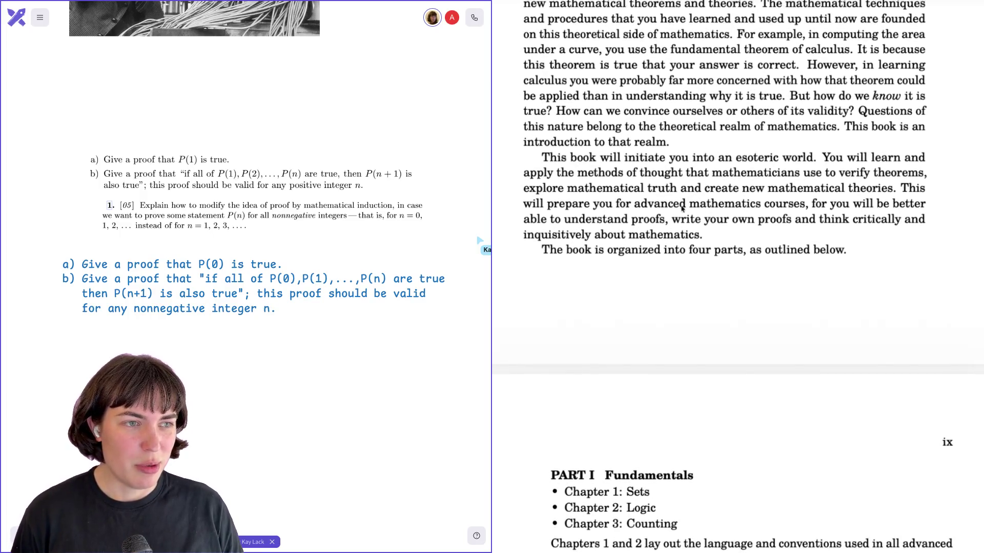
pyautogui.scroll(-1, 681, 207)
pyautogui.scroll(-1, 681, 206)
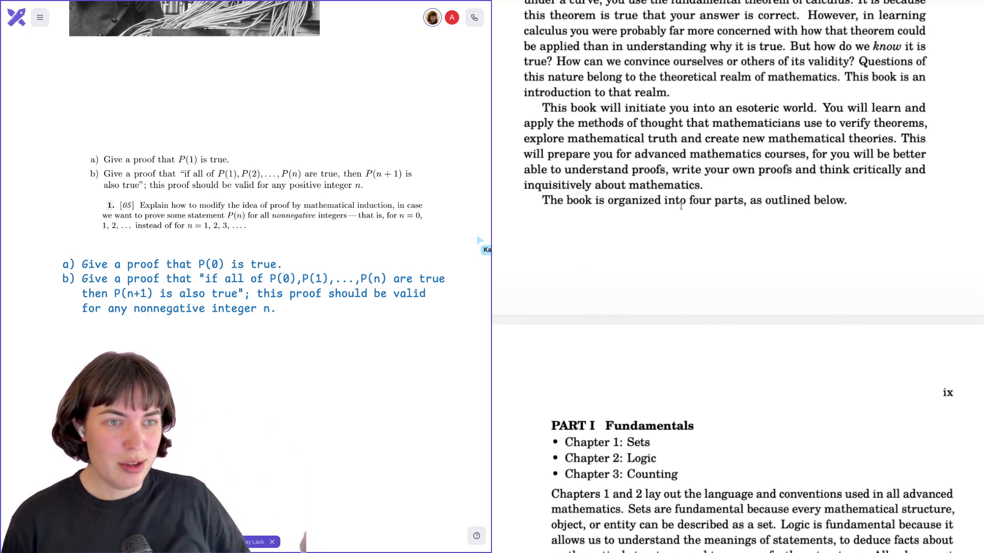
pyautogui.scroll(-1, 681, 207)
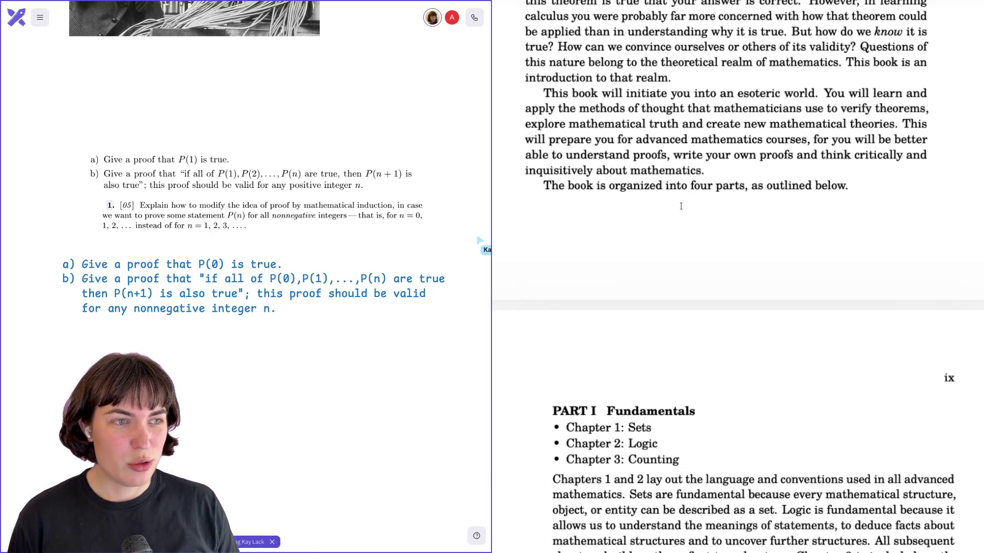
pyautogui.scroll(-1, 681, 205)
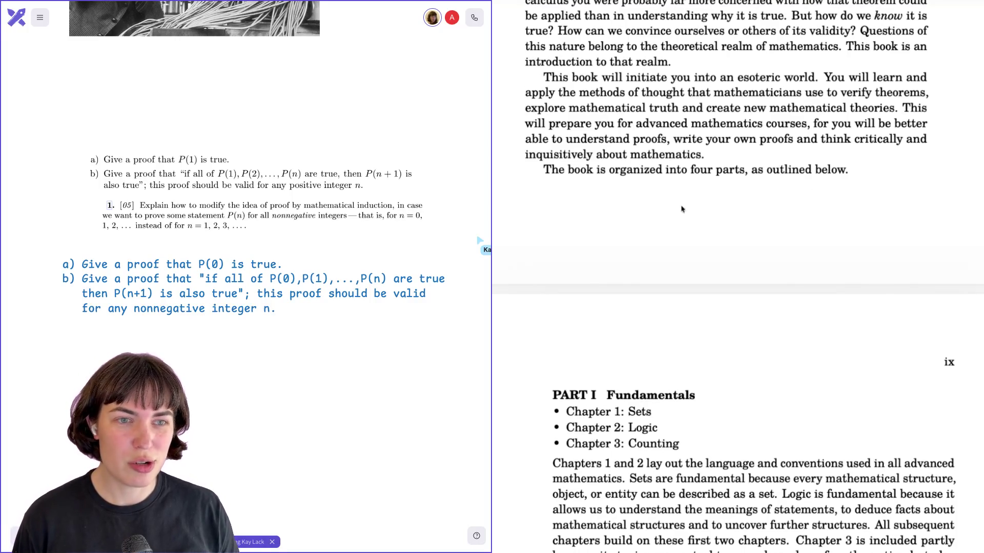
pyautogui.scroll(-1, 681, 207)
pyautogui.scroll(-3, 681, 206)
pyautogui.scroll(-3, 680, 206)
pyautogui.scroll(-2, 680, 206)
pyautogui.scroll(-2, 681, 206)
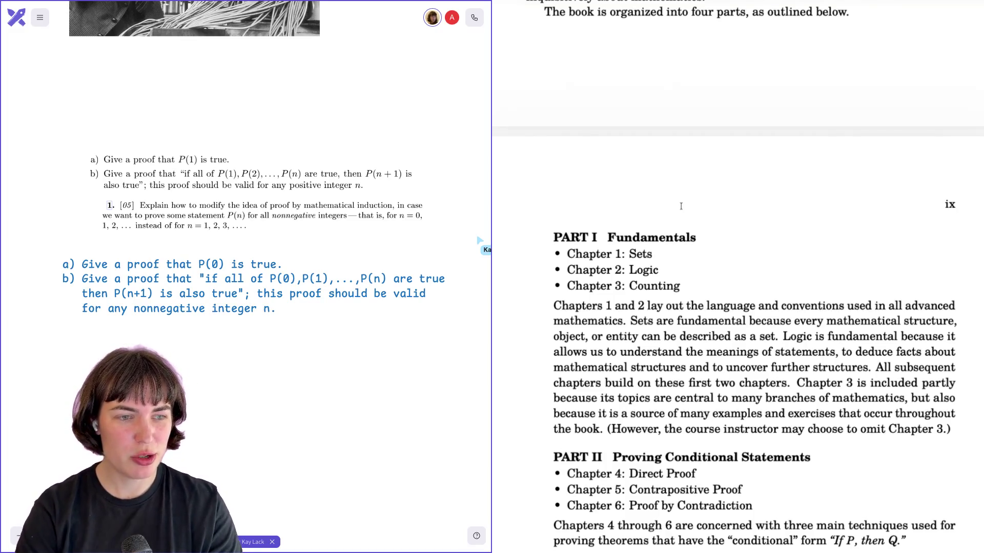
pyautogui.scroll(-2, 680, 206)
pyautogui.scroll(-1, 680, 205)
pyautogui.scroll(-1, 681, 202)
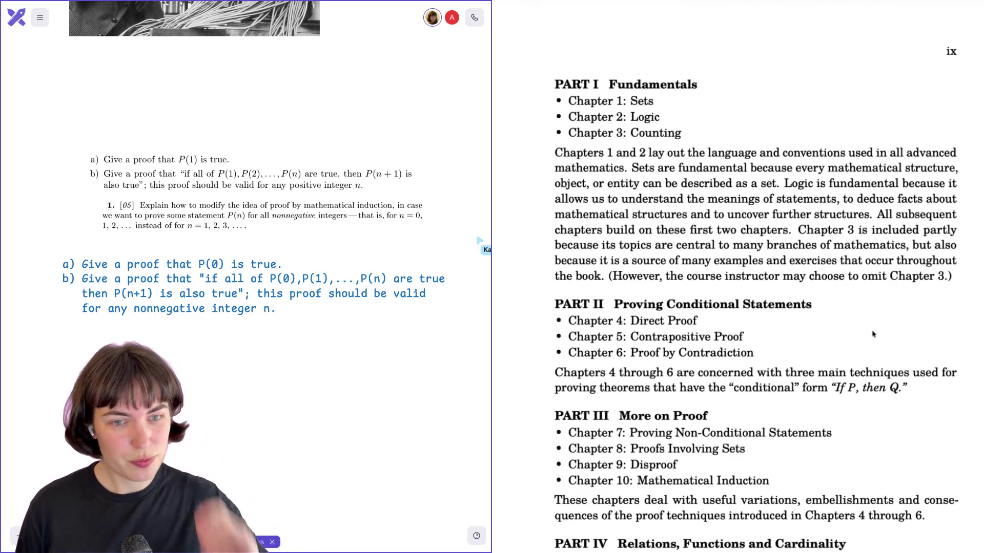
pyautogui.scroll(-3, 872, 333)
pyautogui.scroll(-1, 872, 334)
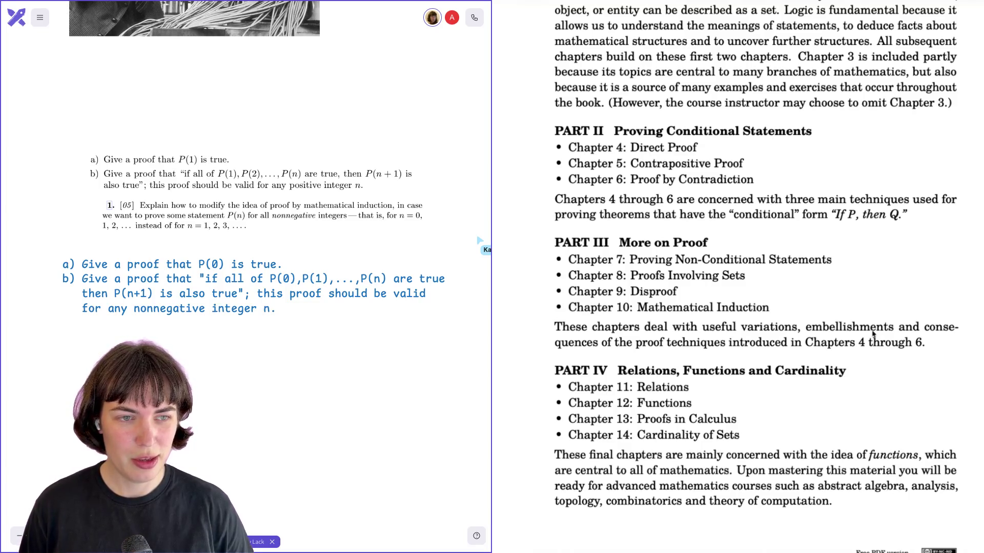
pyautogui.scroll(-1, 873, 333)
pyautogui.scroll(-1, 873, 332)
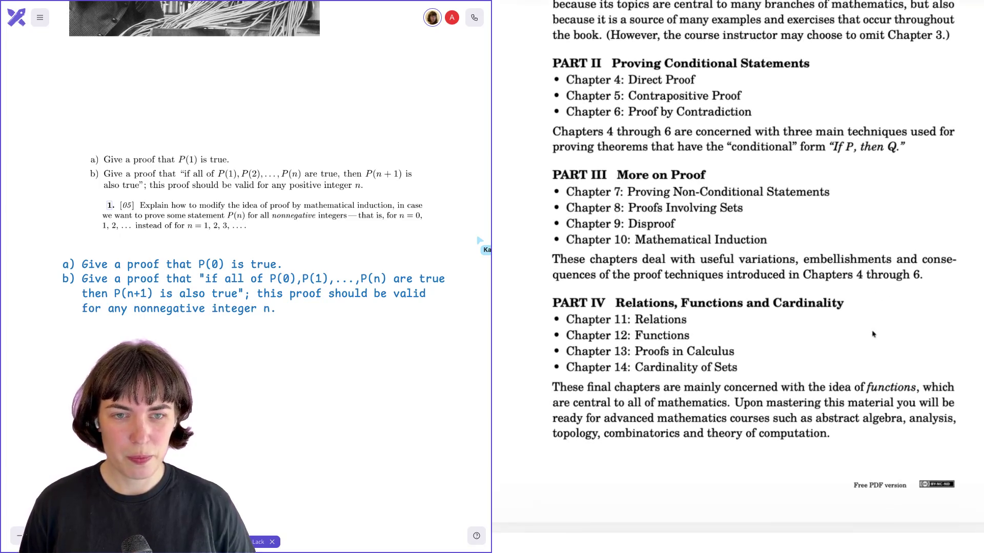
pyautogui.scroll(-1, 872, 332)
pyautogui.scroll(-1, 873, 332)
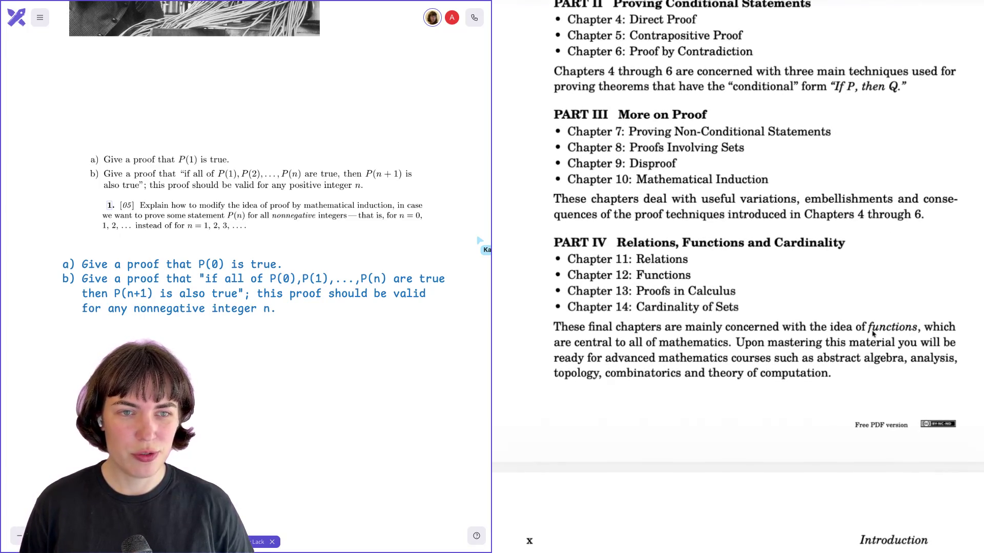
pyautogui.scroll(-1, 872, 332)
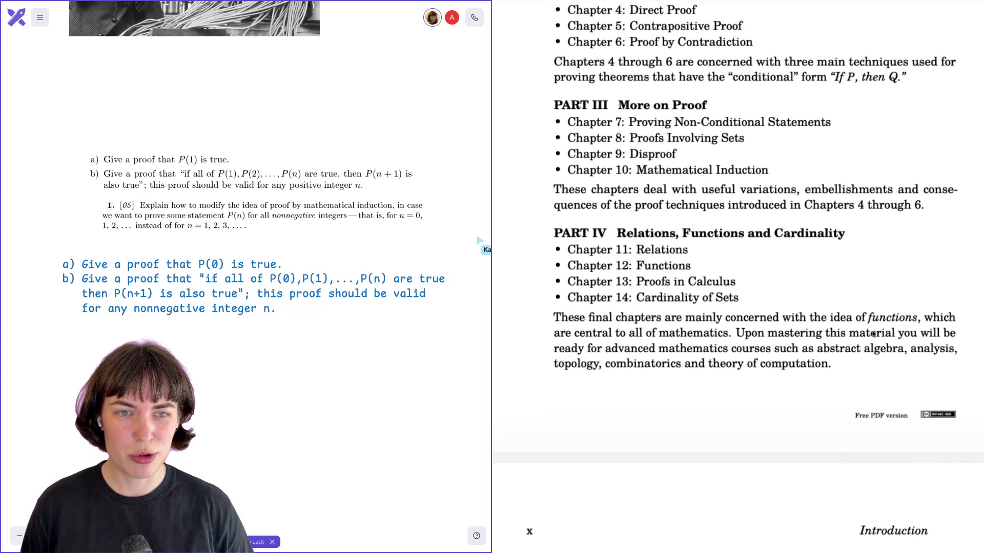
# Mark the Chapter 10 Mathematical Induction entry, then highlight the acknowledgments sentence thanking students.
pyautogui.moveTo(584, 169); pyautogui.dragTo(718, 170)
pyautogui.click(718, 170)
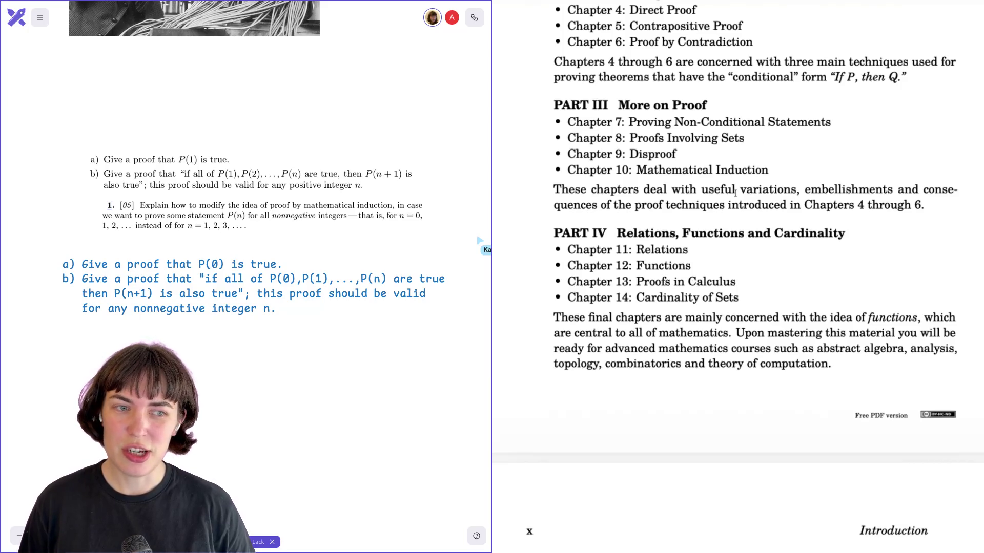
pyautogui.scroll(-1, 736, 192)
pyautogui.scroll(-2, 735, 193)
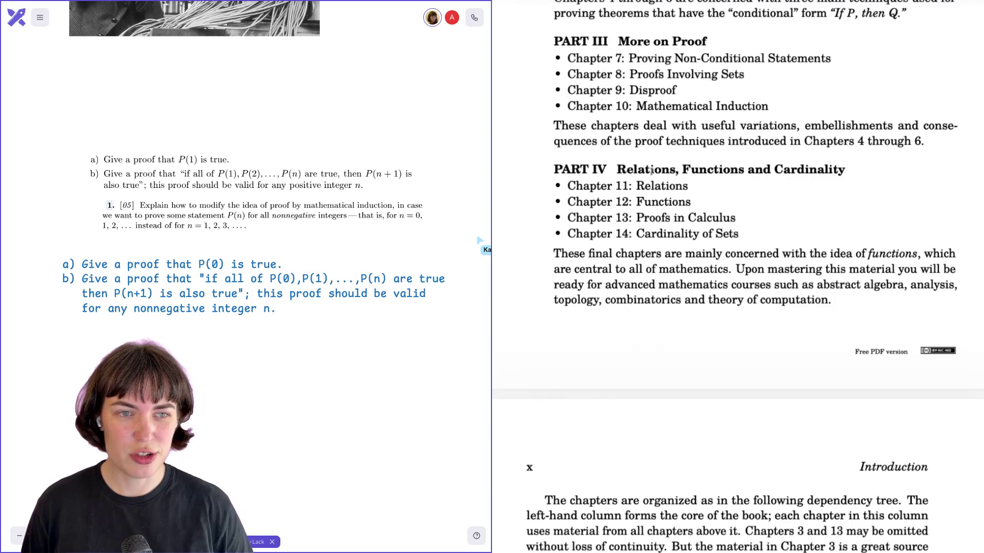
pyautogui.scroll(-2, 628, 188)
pyautogui.scroll(-1, 628, 190)
pyautogui.scroll(-2, 630, 192)
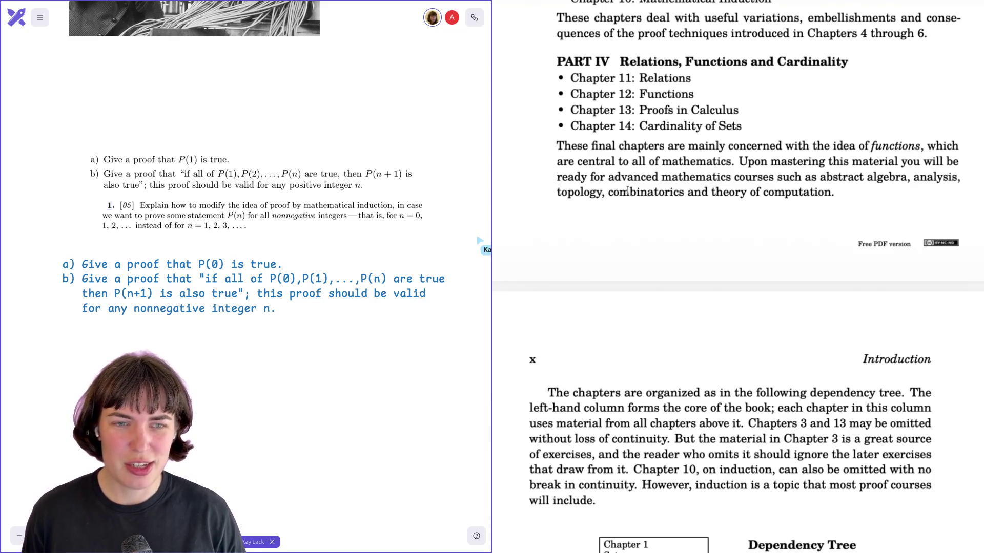
pyautogui.scroll(-3, 628, 191)
pyautogui.scroll(-2, 627, 190)
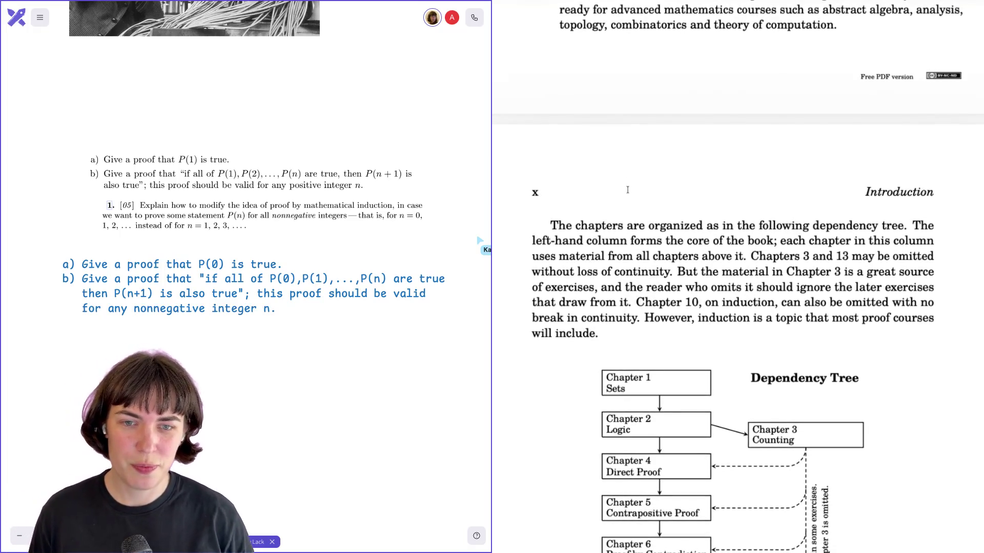
pyautogui.scroll(-4, 628, 192)
pyautogui.scroll(-2, 628, 190)
pyautogui.scroll(-2, 627, 190)
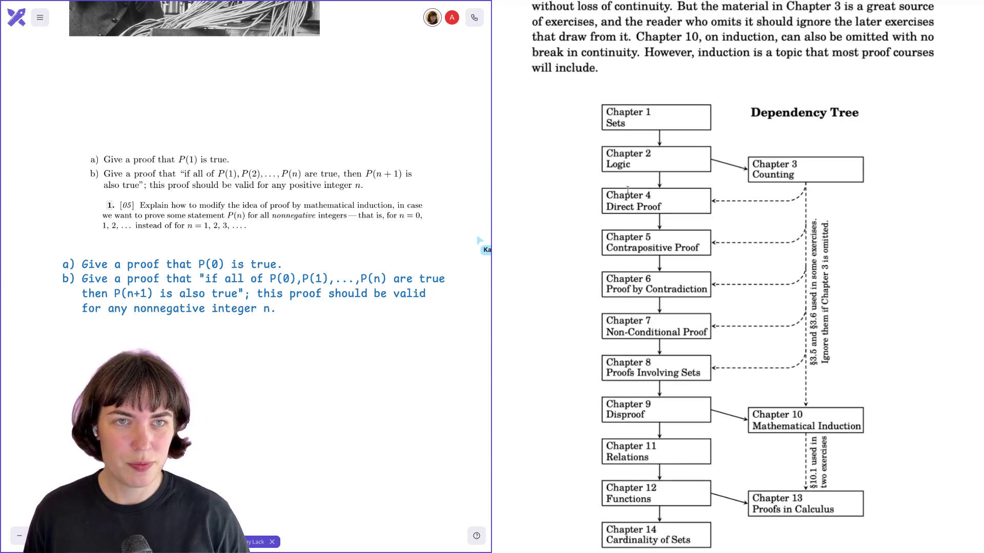
pyautogui.scroll(1, 628, 192)
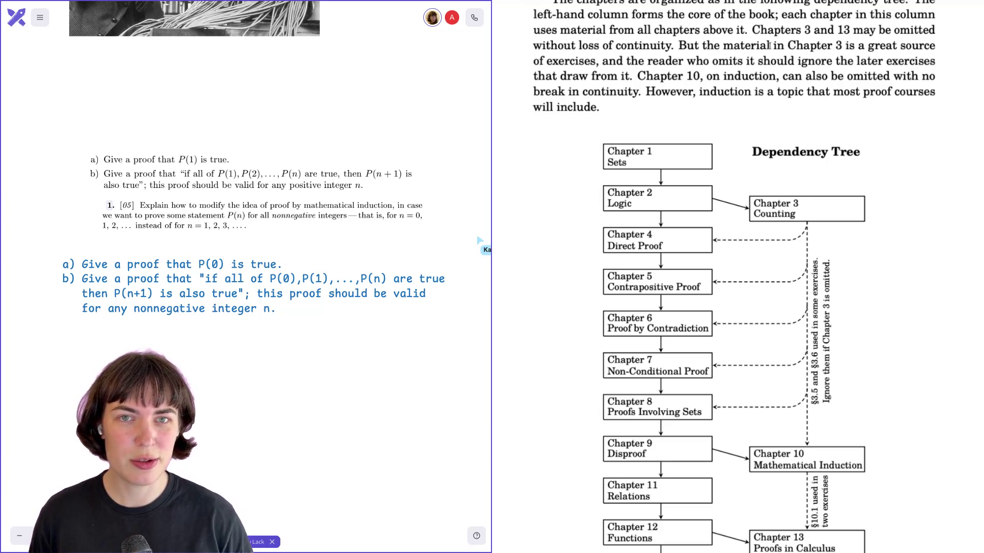
pyautogui.scroll(-1, 769, 46)
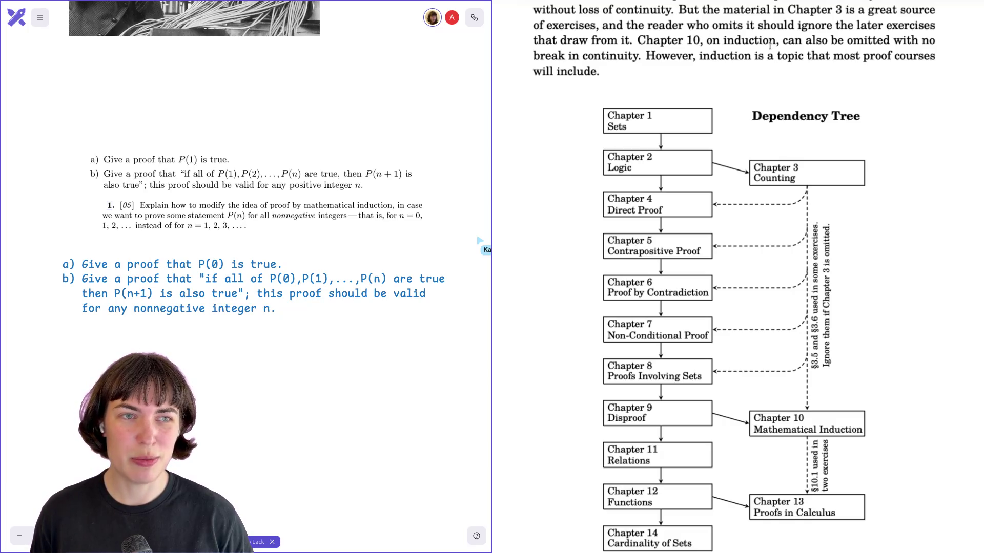
pyautogui.scroll(-2, 770, 48)
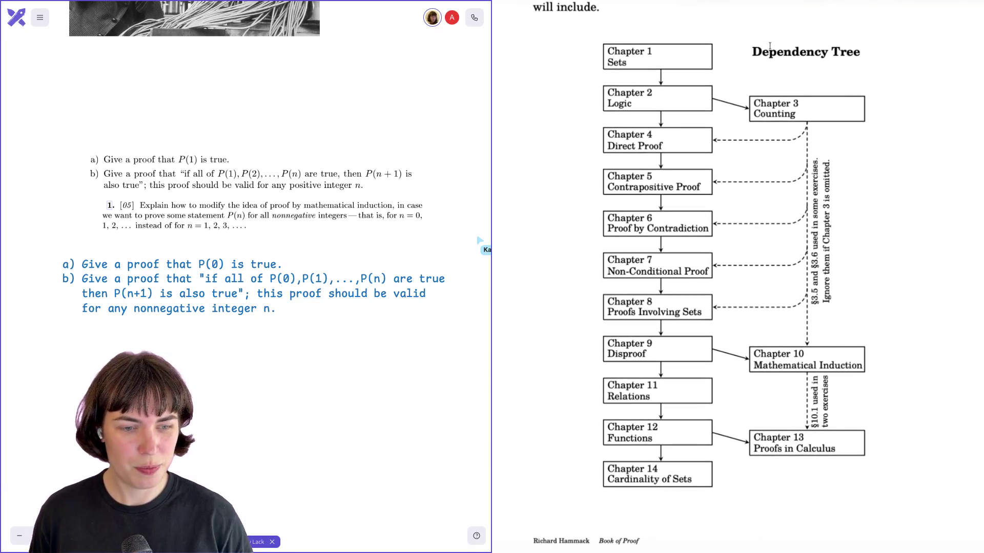
pyautogui.scroll(-4, 769, 48)
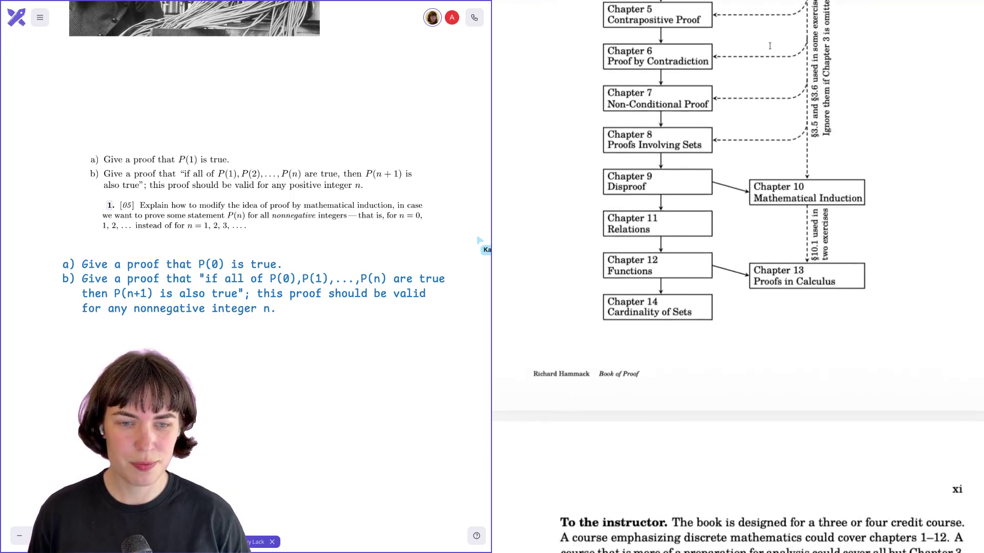
pyautogui.scroll(-9, 770, 47)
pyautogui.scroll(-3, 769, 46)
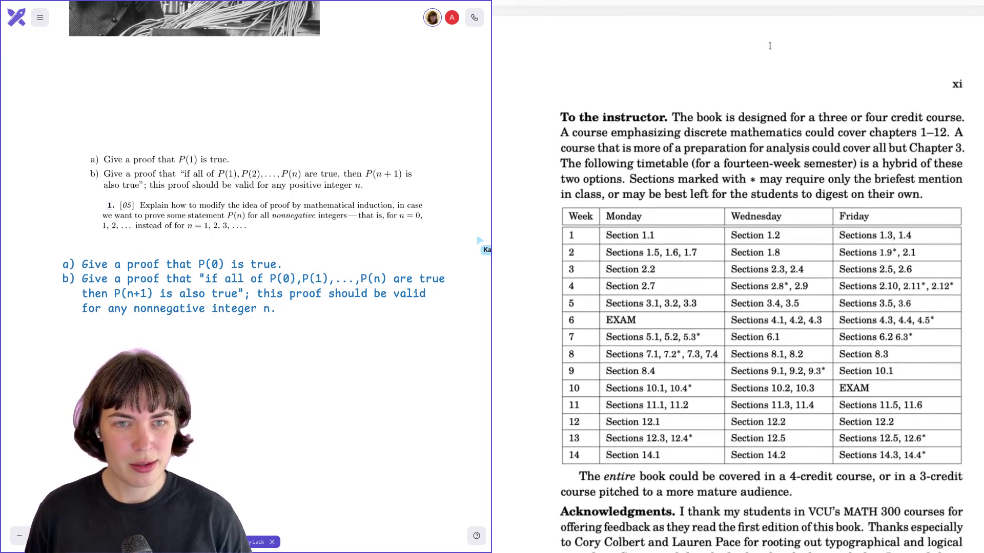
pyautogui.scroll(-2, 769, 46)
pyautogui.scroll(-6, 769, 46)
pyautogui.scroll(-1, 769, 47)
pyautogui.scroll(-1, 771, 47)
pyautogui.moveTo(688, 190); pyautogui.dragTo(724, 327)
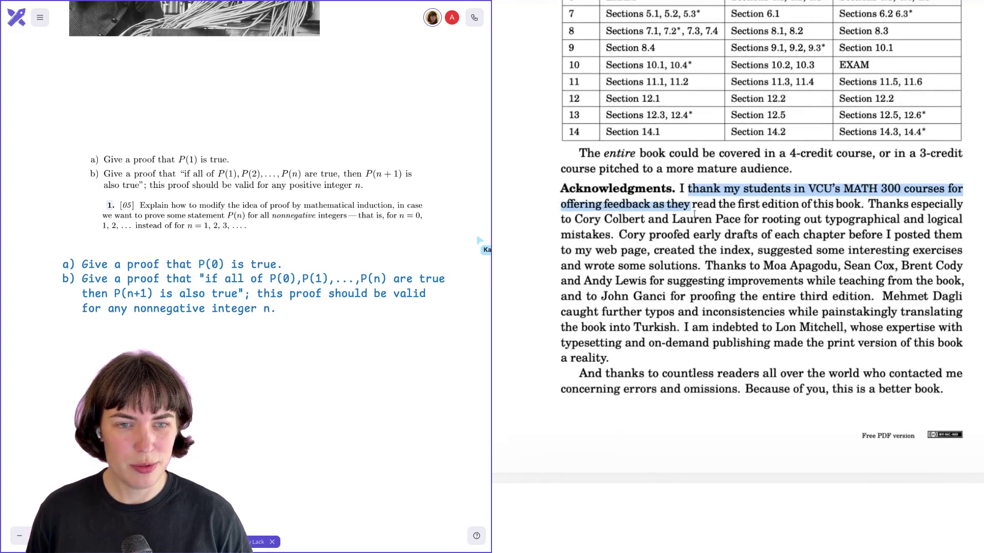
pyautogui.scroll(-8, 724, 327)
pyautogui.scroll(-5, 724, 326)
pyautogui.scroll(-4, 724, 325)
pyautogui.scroll(-5, 725, 325)
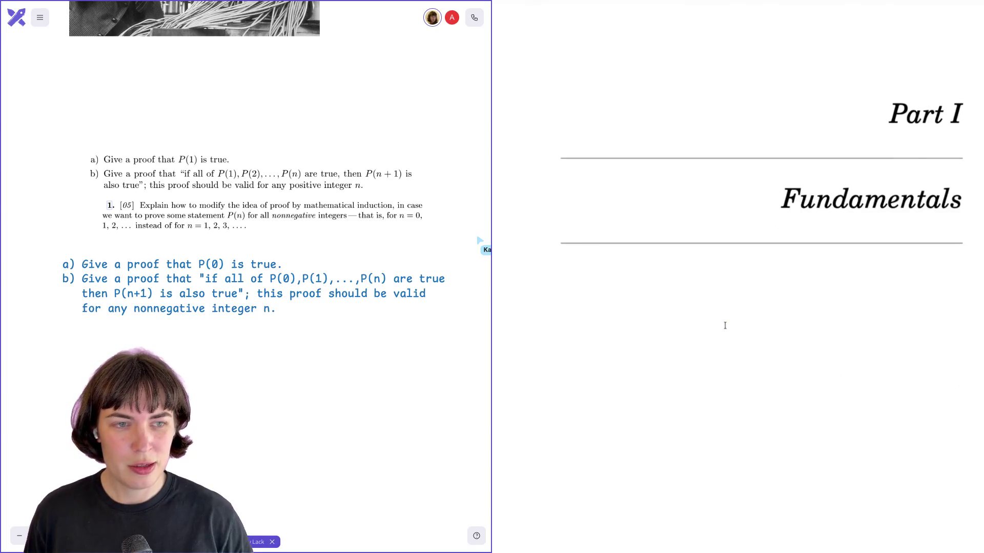
pyautogui.scroll(-5, 724, 325)
pyautogui.scroll(-5, 724, 326)
pyautogui.scroll(-1, 724, 325)
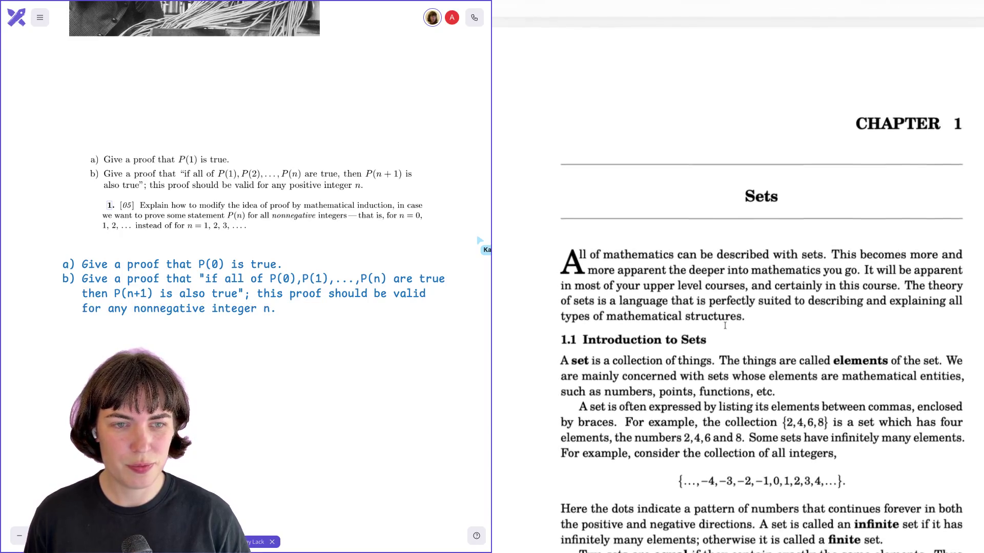
pyautogui.scroll(-2, 724, 326)
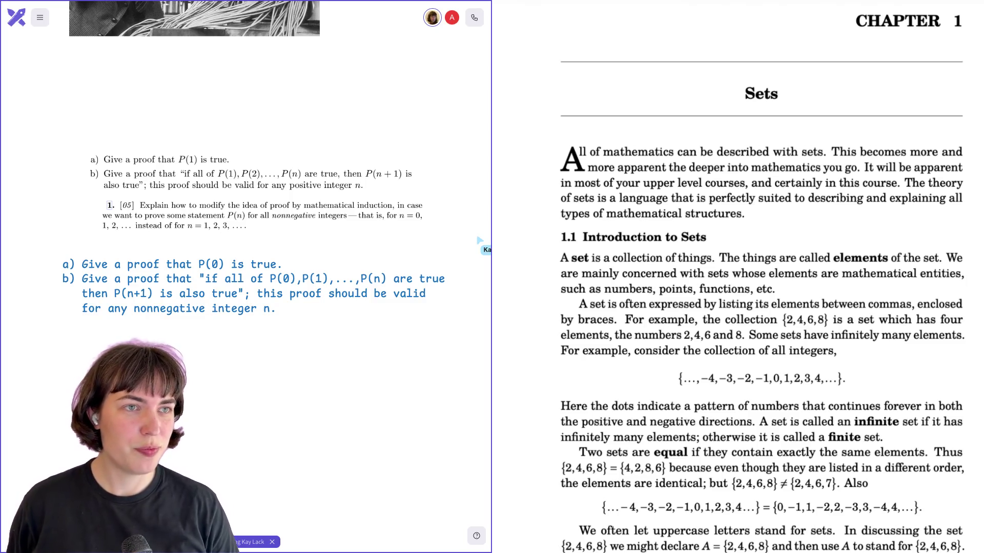
pyautogui.scroll(3, 738, 277)
pyautogui.scroll(-2, 713, 57)
pyautogui.scroll(-2, 715, 56)
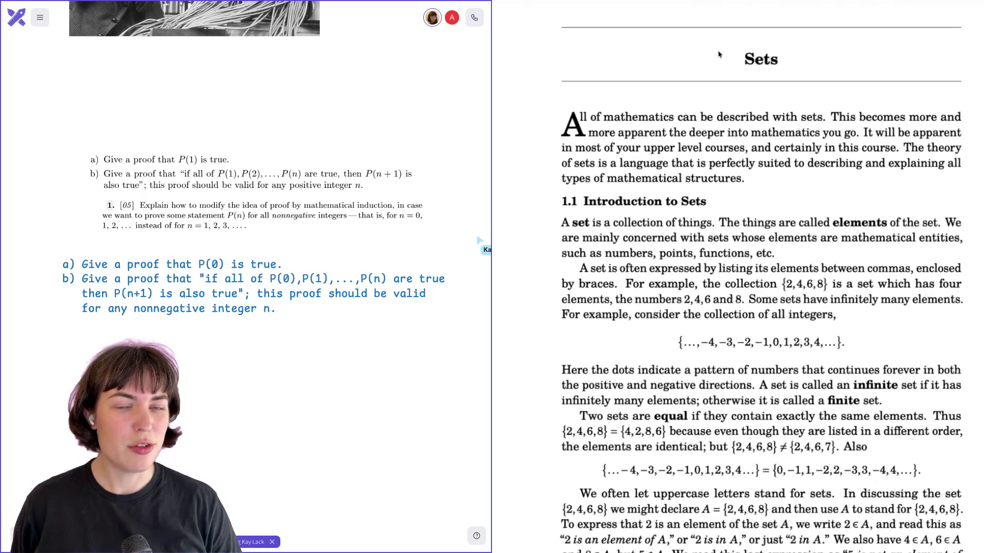
pyautogui.scroll(2, 722, 19)
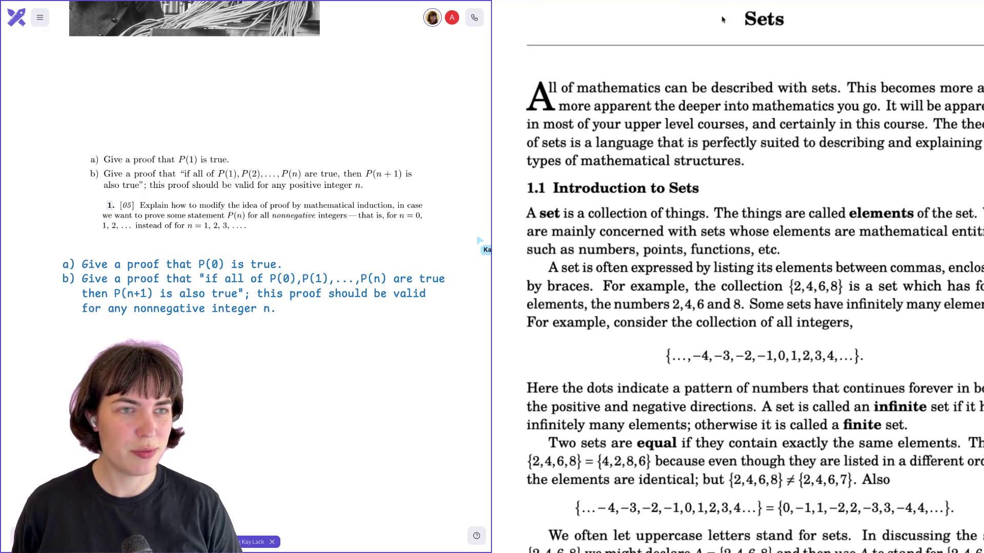
pyautogui.hscroll(2, 722, 20)
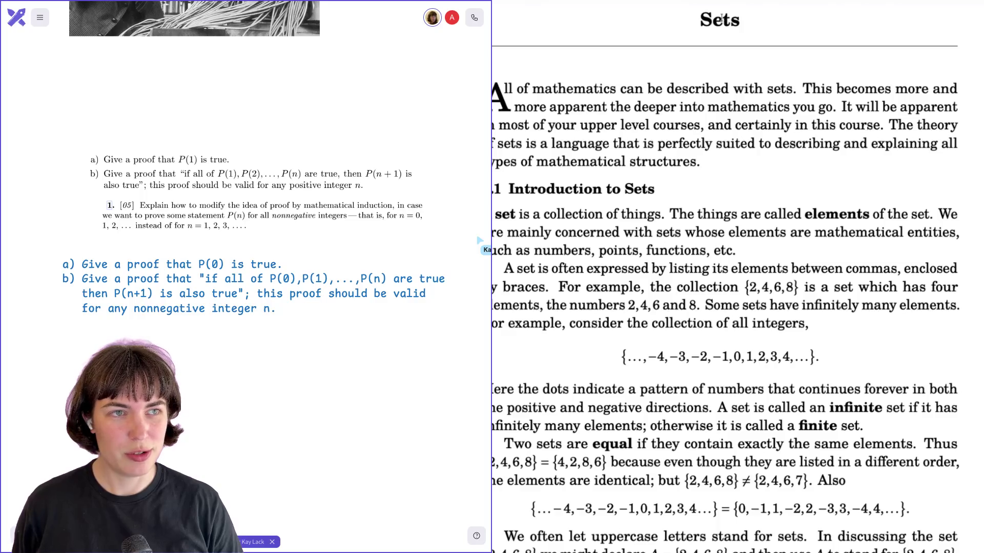
pyautogui.scroll(-2, 721, 20)
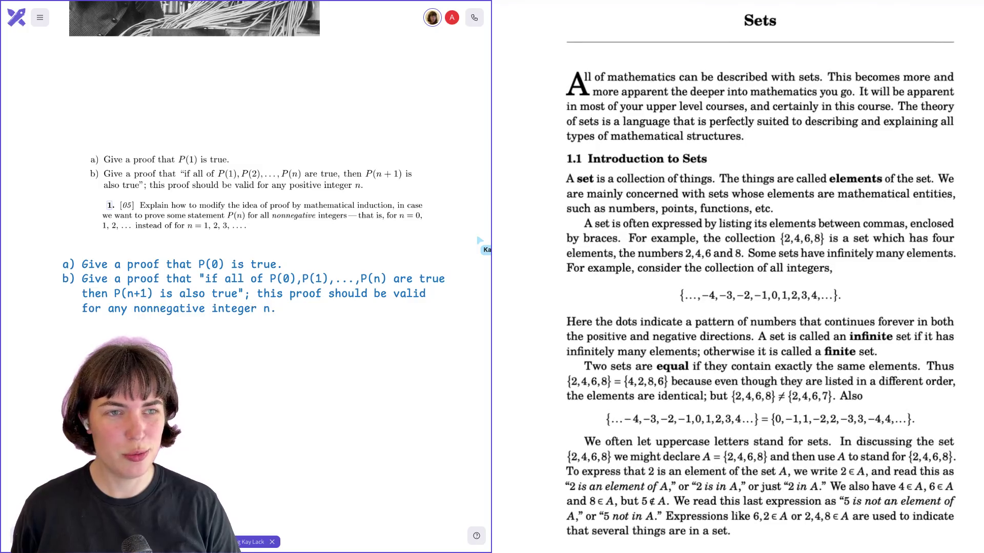
pyautogui.scroll(1, 723, 19)
pyautogui.scroll(1, 723, 19)
pyautogui.scroll(-2, 649, 232)
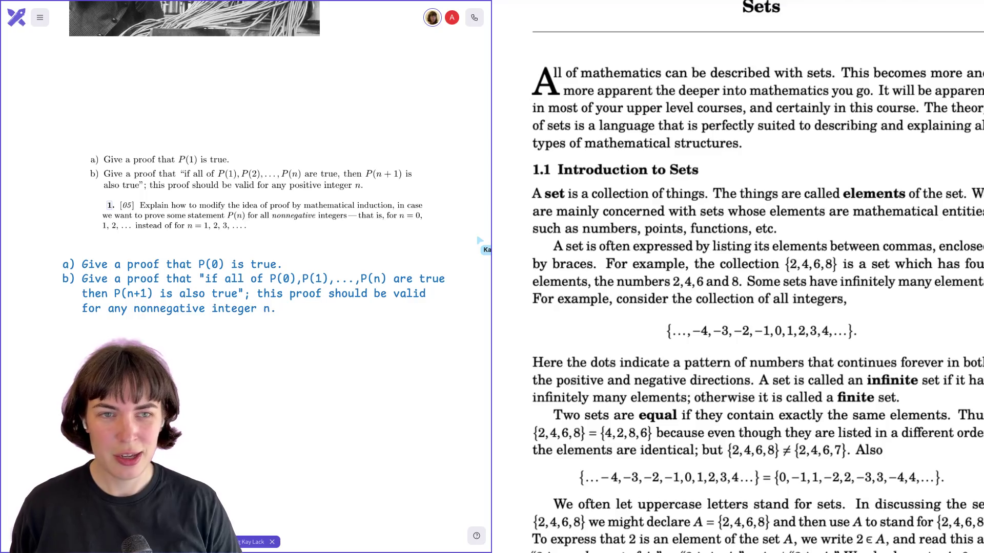
pyautogui.scroll(-1, 846, 231)
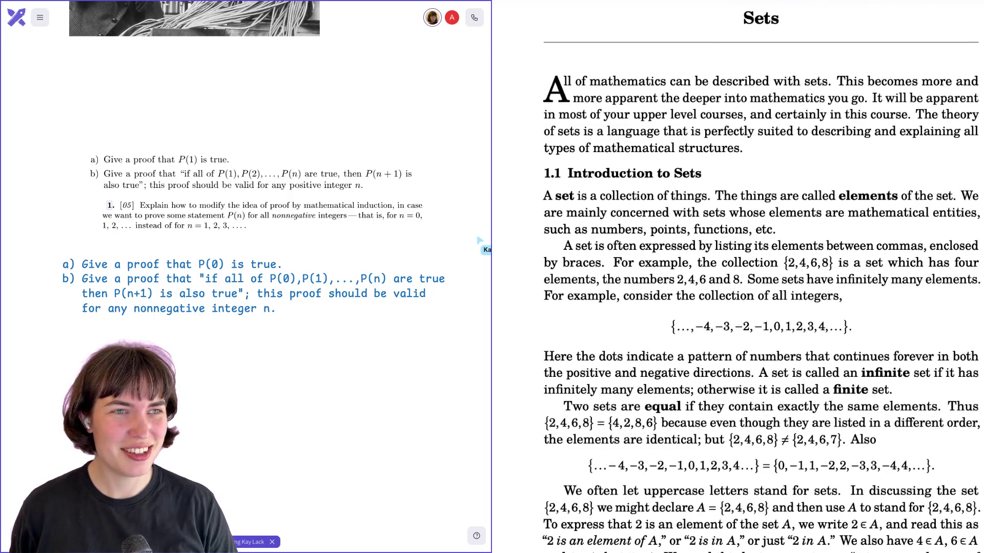
pyautogui.scroll(2, 740, 268)
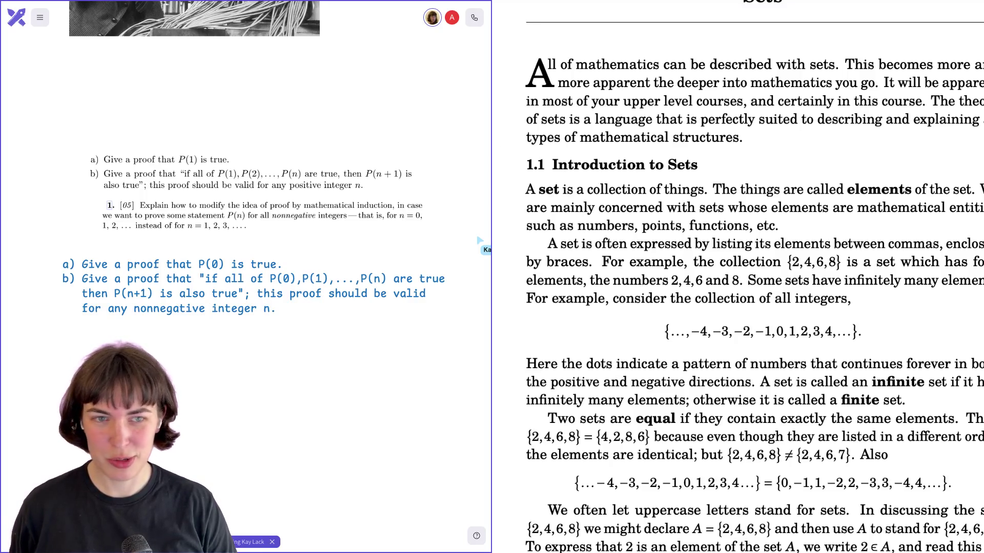
pyautogui.scroll(3, 647, 135)
pyautogui.scroll(2, 646, 135)
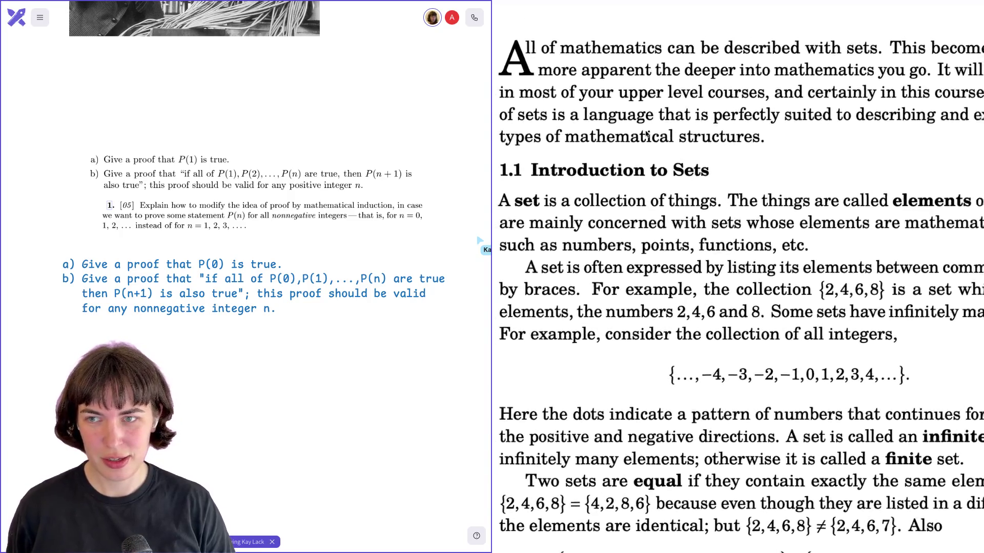
pyautogui.scroll(-2, 647, 135)
pyautogui.hscroll(-3, 643, 183)
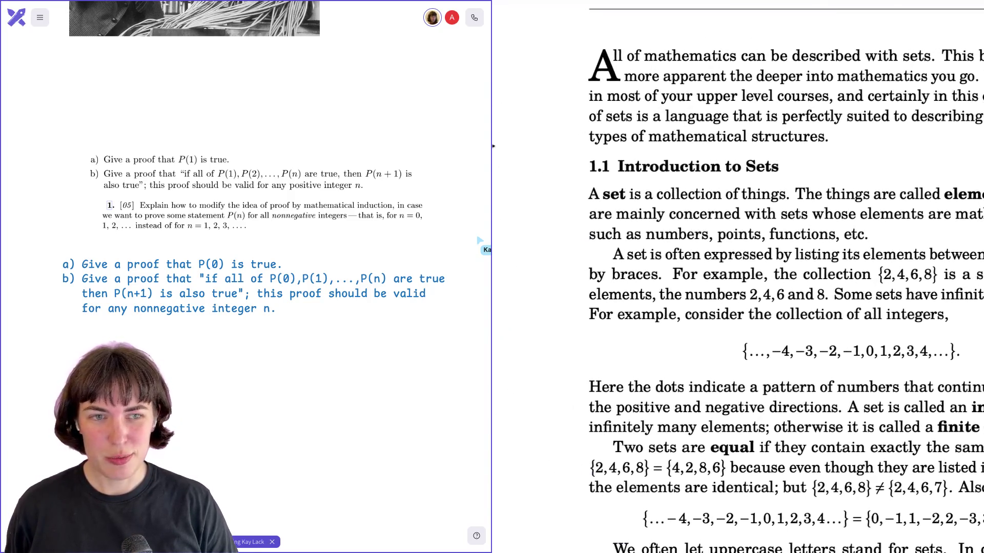
pyautogui.hscroll(3, 706, 190)
pyautogui.scroll(-1, 706, 190)
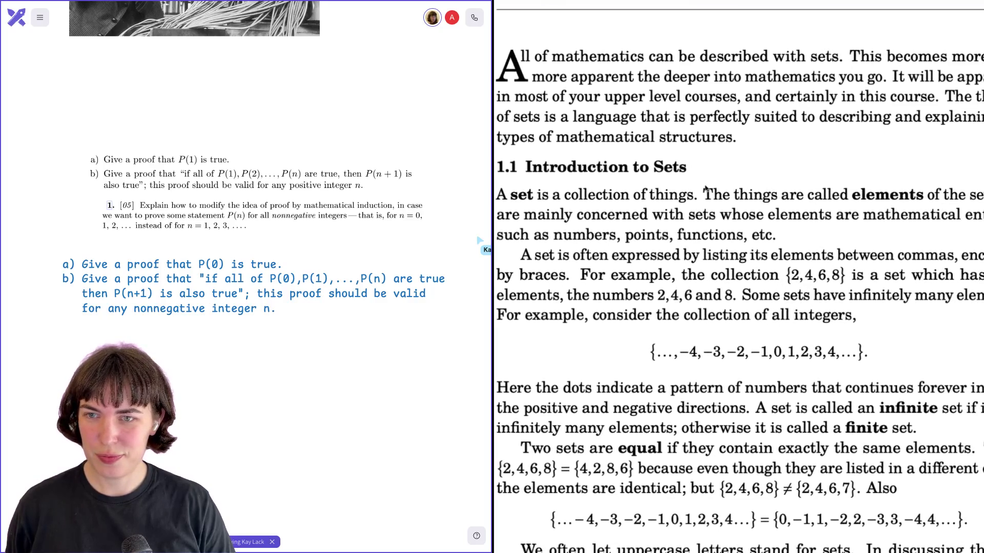
pyautogui.scroll(-2, 705, 190)
pyautogui.hscroll(1, 705, 191)
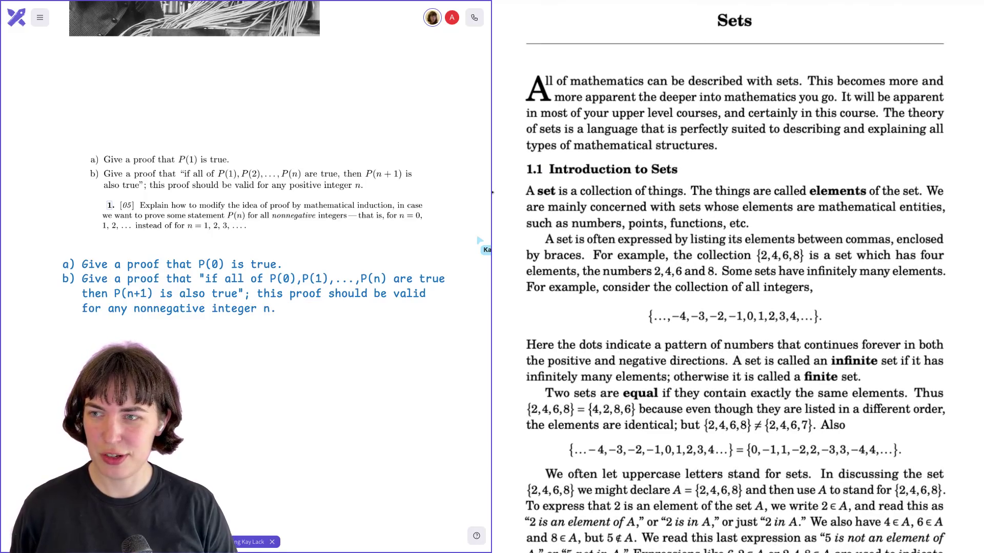
pyautogui.scroll(-1, 584, 221)
pyautogui.scroll(1, 584, 221)
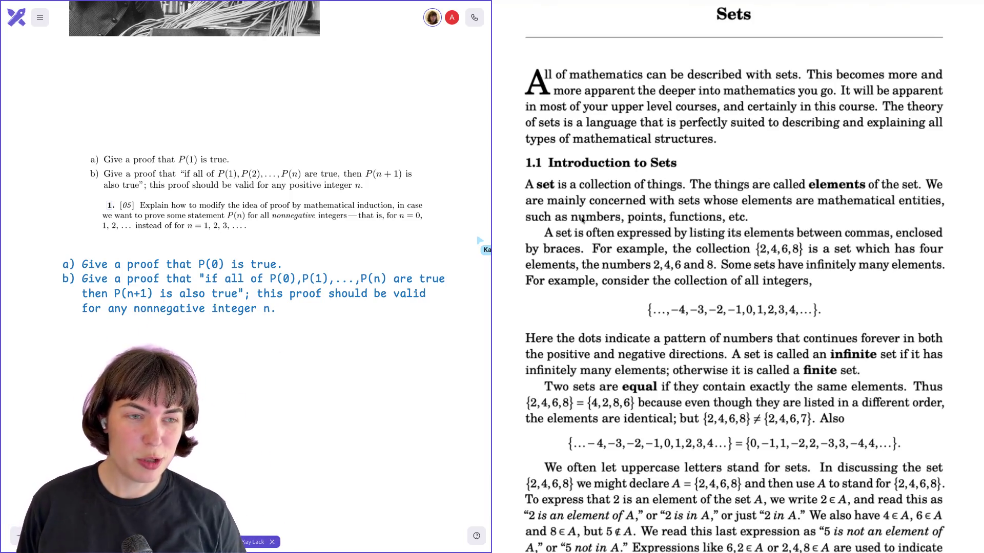
pyautogui.scroll(-1, 577, 189)
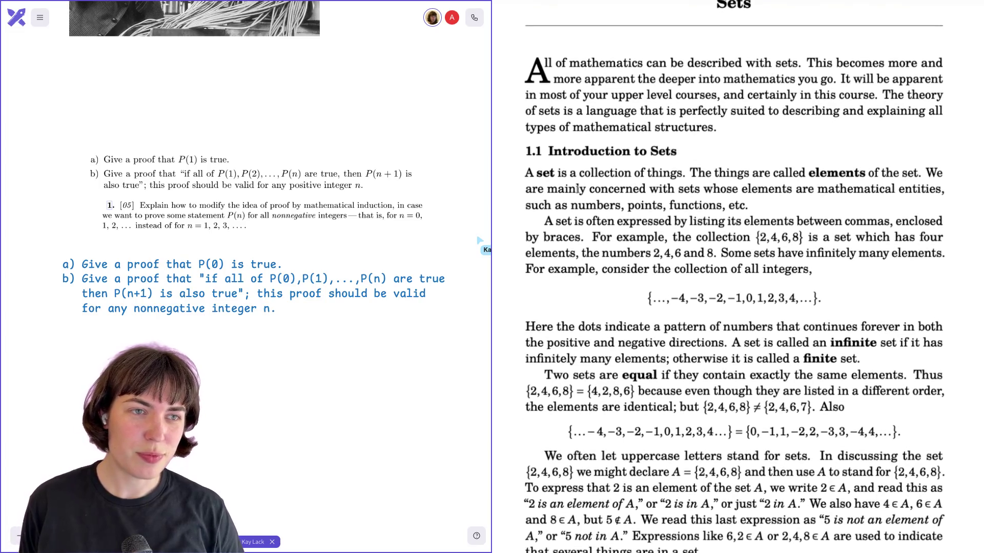
pyautogui.scroll(1, 577, 189)
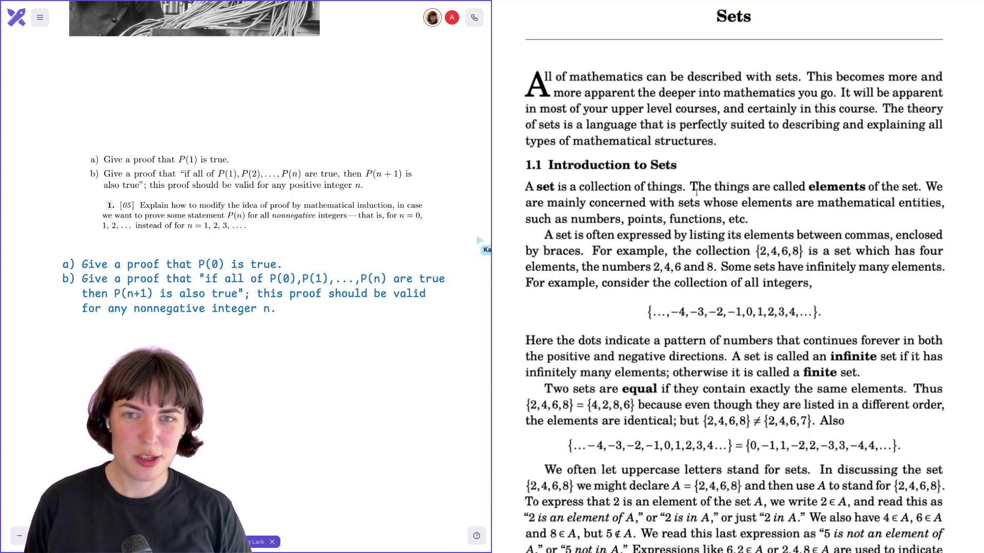
pyautogui.scroll(-1, 696, 193)
pyautogui.scroll(-1, 697, 193)
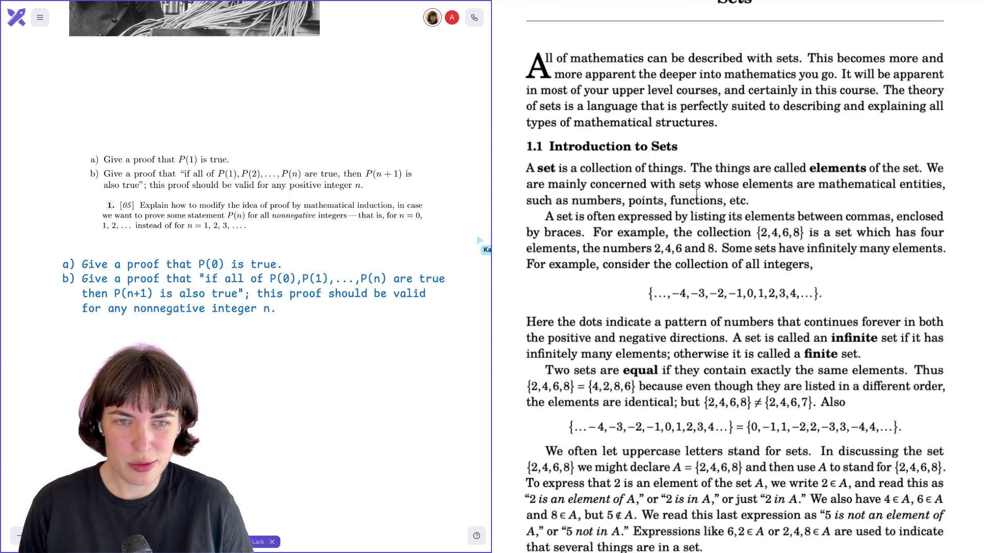
pyautogui.scroll(-1, 697, 193)
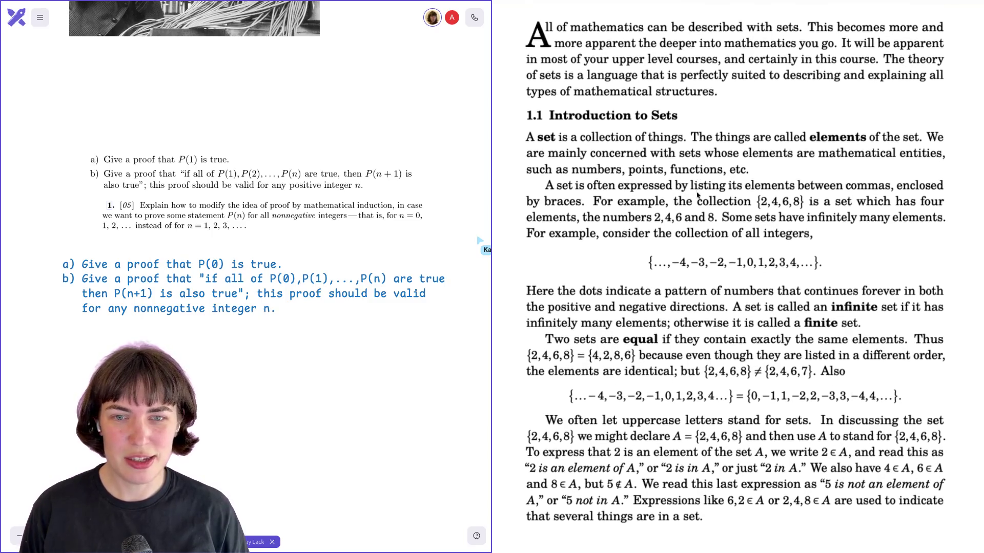
pyautogui.scroll(-1, 698, 196)
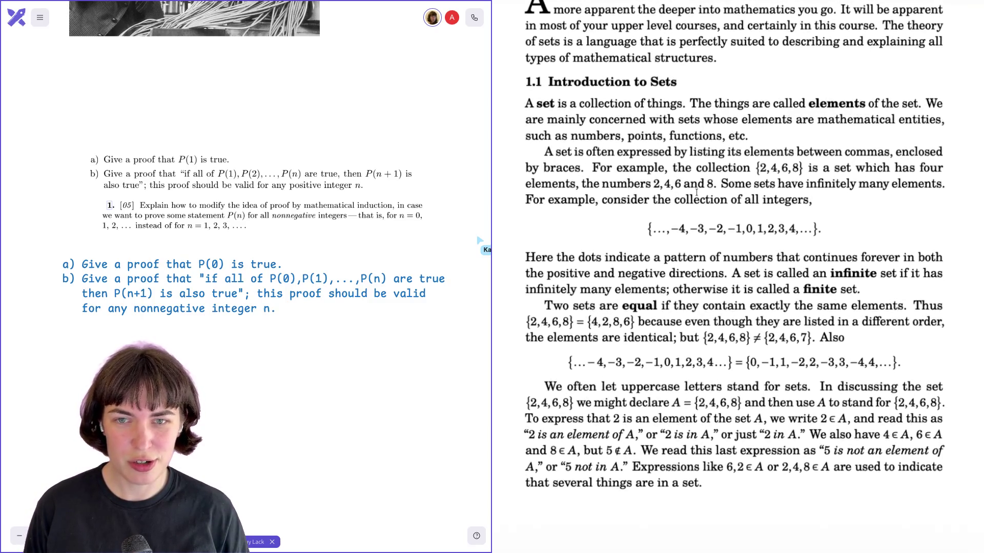
pyautogui.scroll(-1, 696, 193)
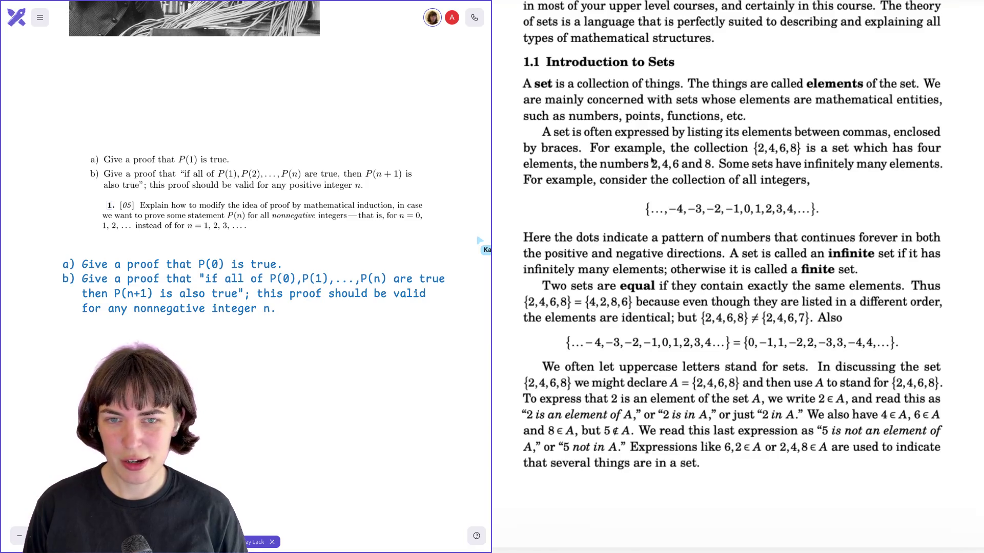
pyautogui.scroll(-1, 771, 148)
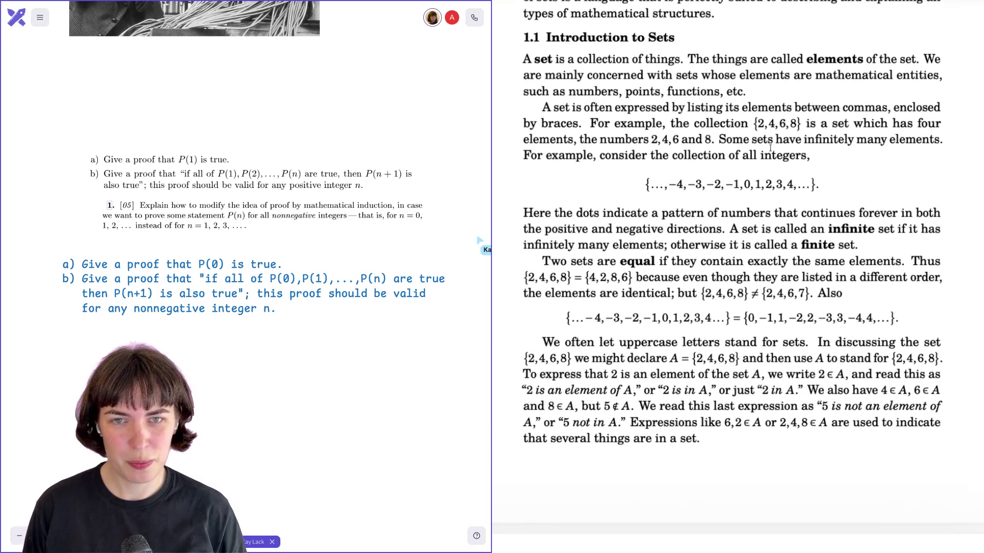
# Select and clear the example set {2,4,6,8} and the collection of all integers.
pyautogui.moveTo(753, 125); pyautogui.dragTo(801, 125)
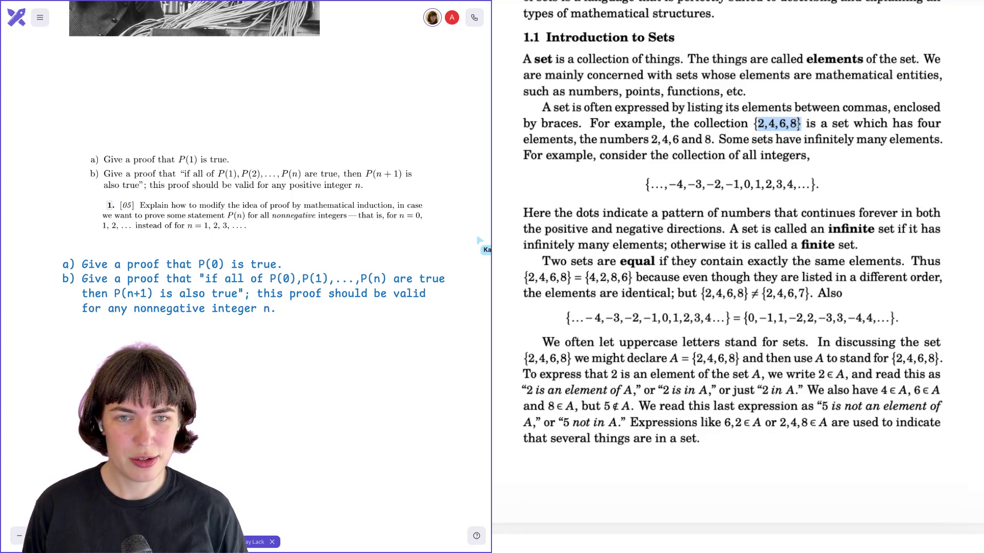
pyautogui.click(797, 140)
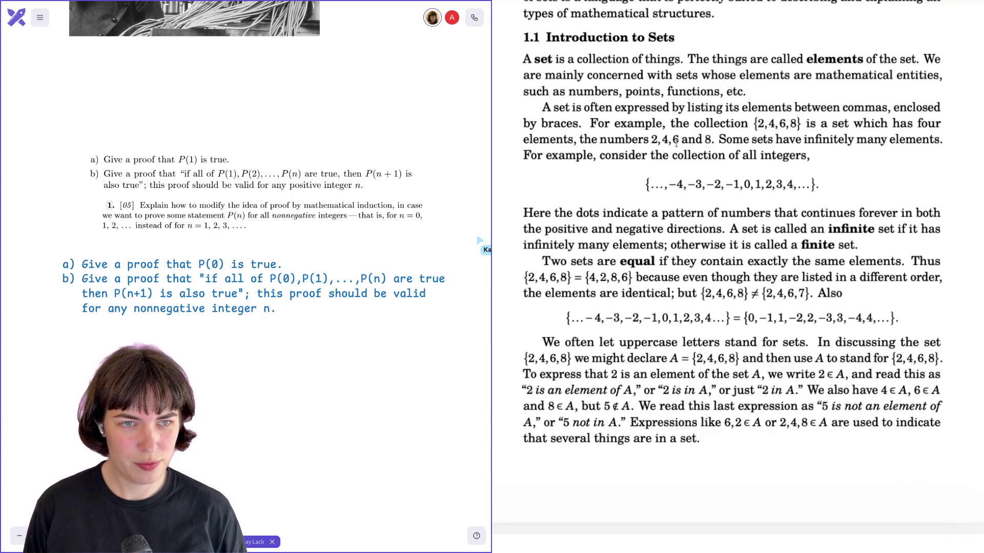
pyautogui.scroll(-1, 676, 139)
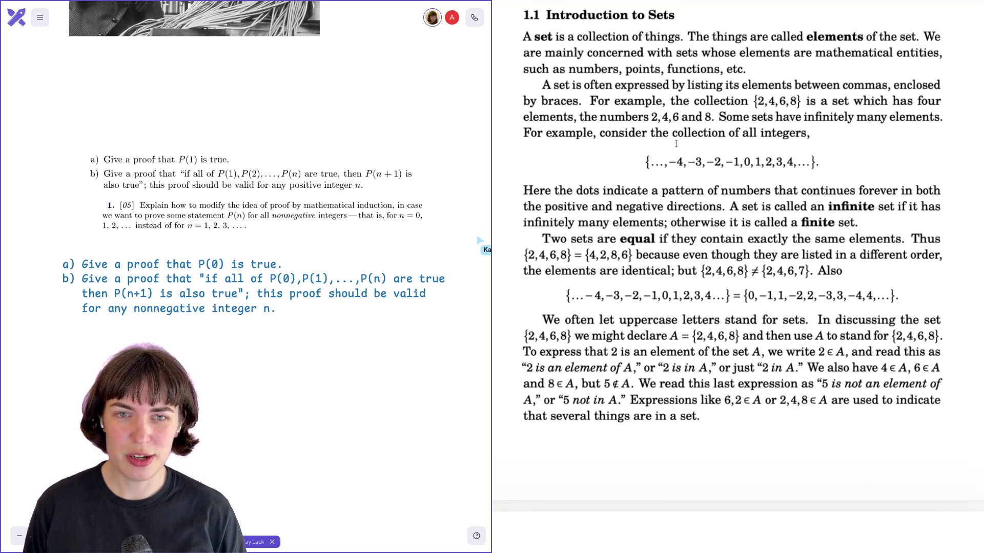
pyautogui.moveTo(678, 166); pyautogui.dragTo(793, 163)
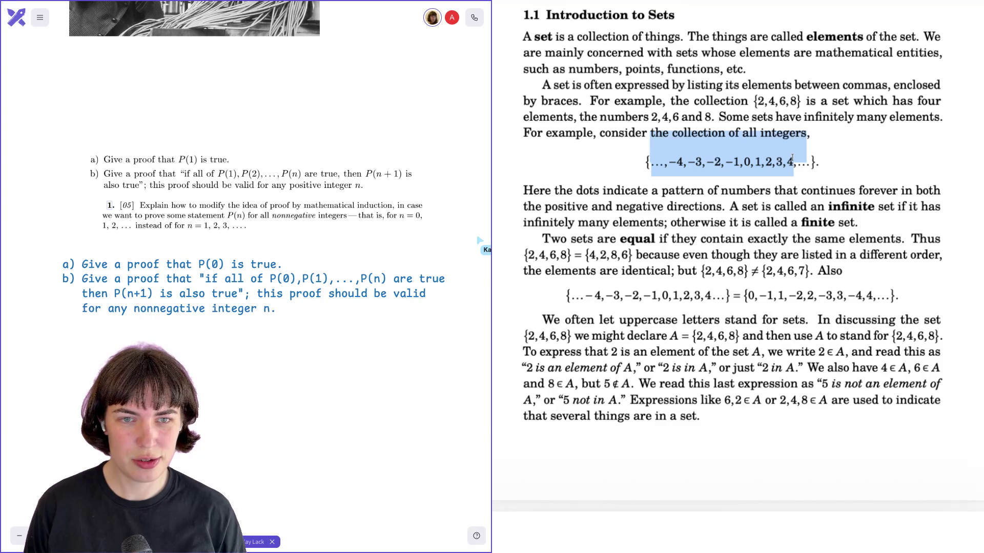
pyautogui.click(793, 163)
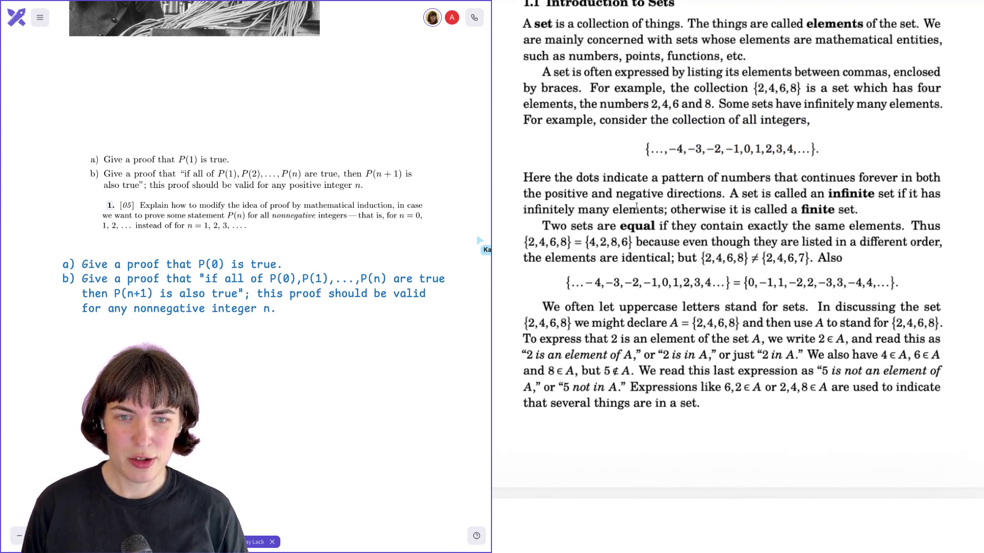
pyautogui.scroll(-1, 652, 187)
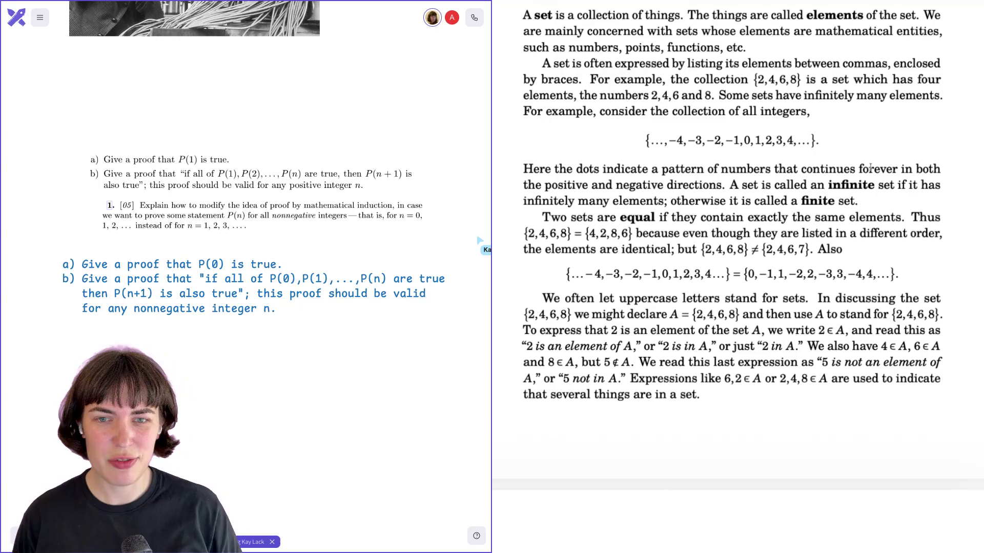
pyautogui.scroll(-2, 871, 168)
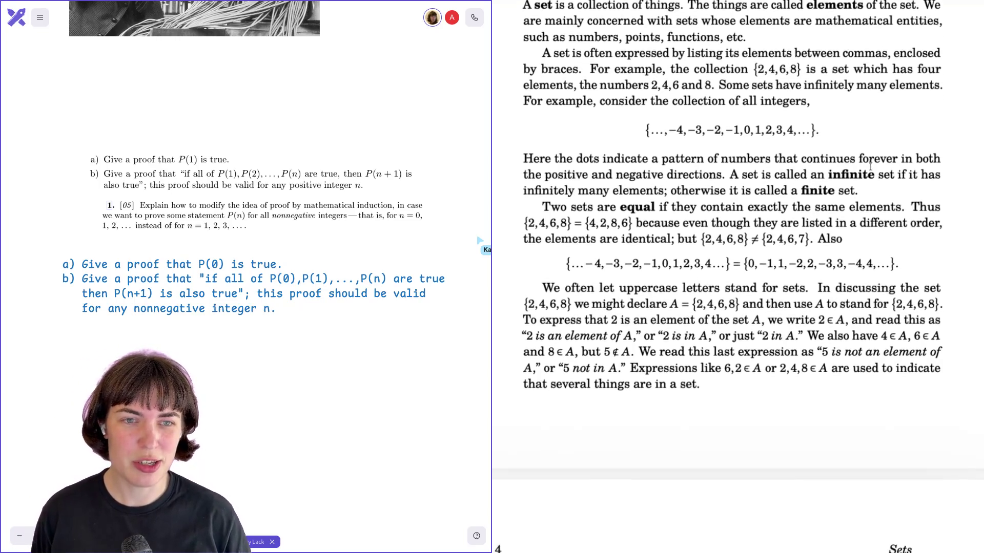
pyautogui.scroll(-1, 871, 166)
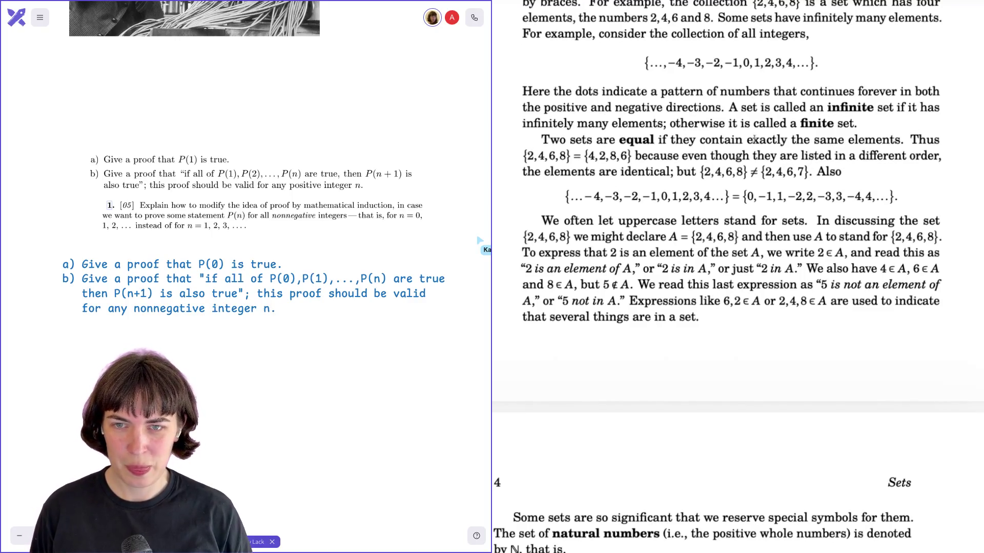
# Highlight the equal-sets definition, the order-does-not-matter example and the equal integer sets example.
pyautogui.moveTo(546, 156); pyautogui.dragTo(594, 138)
pyautogui.click(701, 171)
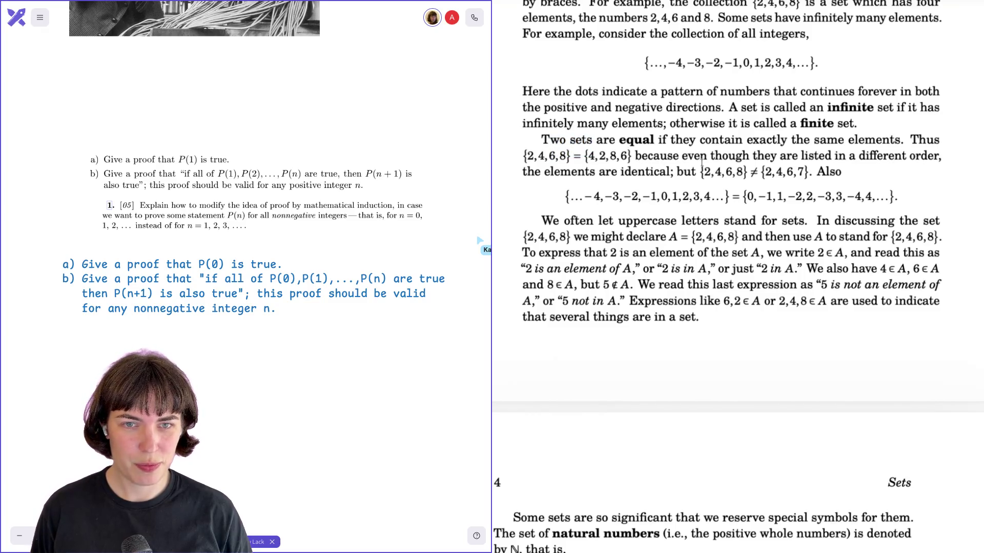
pyautogui.scroll(-2, 701, 171)
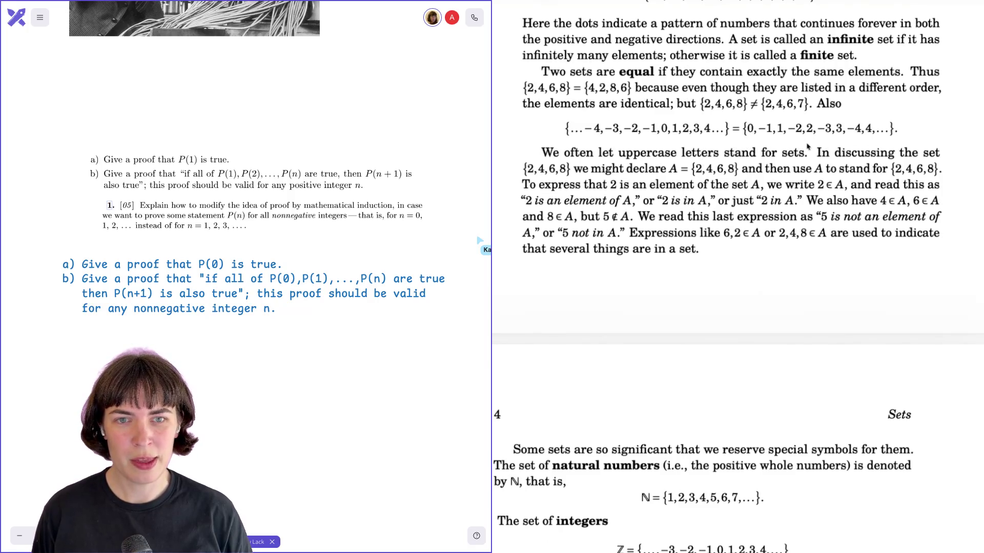
pyautogui.moveTo(817, 112); pyautogui.dragTo(846, 86)
pyautogui.click(725, 140)
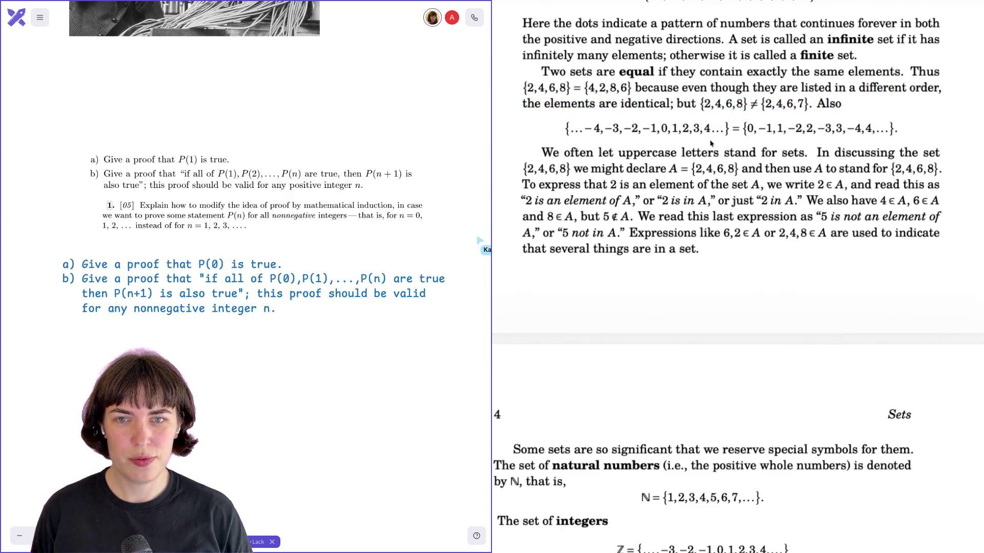
pyautogui.moveTo(619, 132); pyautogui.dragTo(619, 100)
pyautogui.click(736, 131)
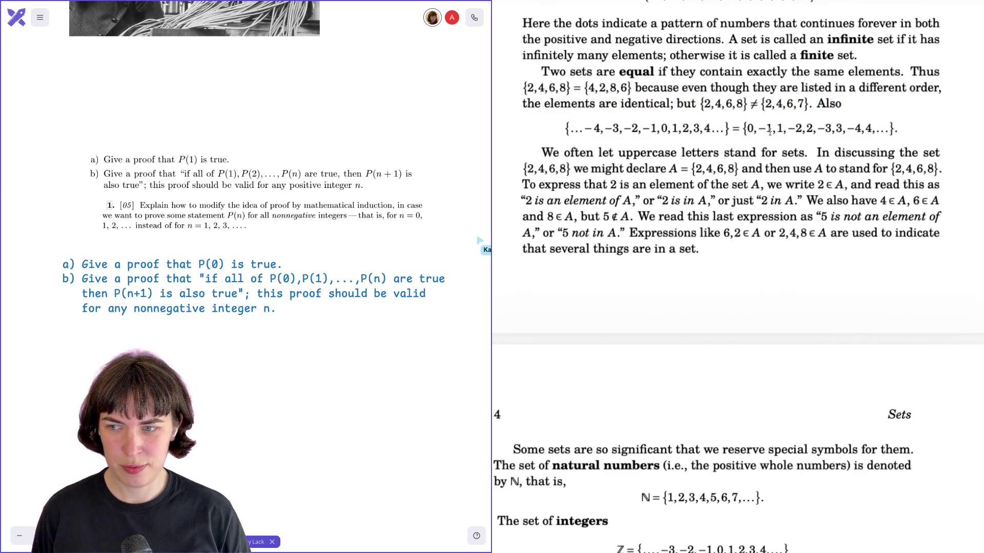
pyautogui.scroll(-1, 769, 131)
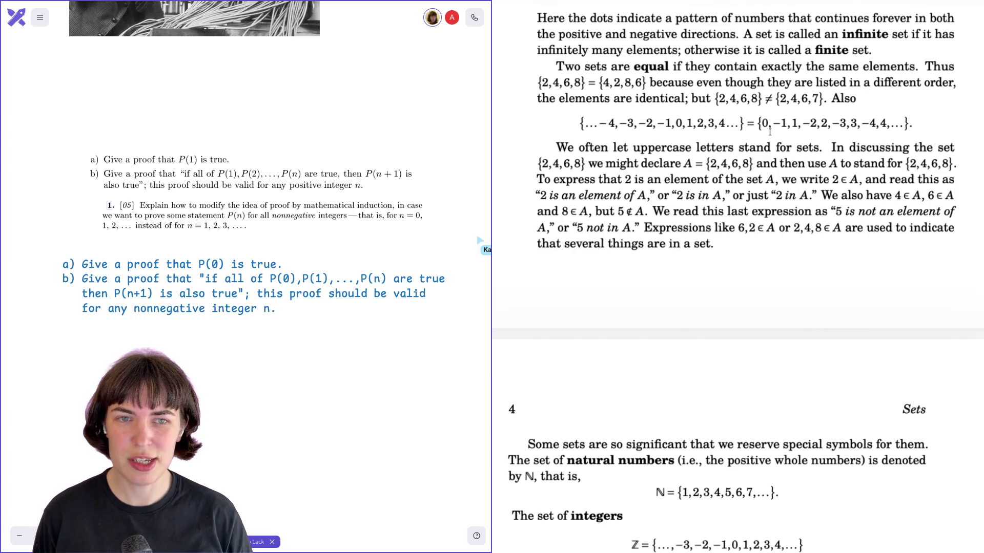
pyautogui.scroll(-2, 769, 131)
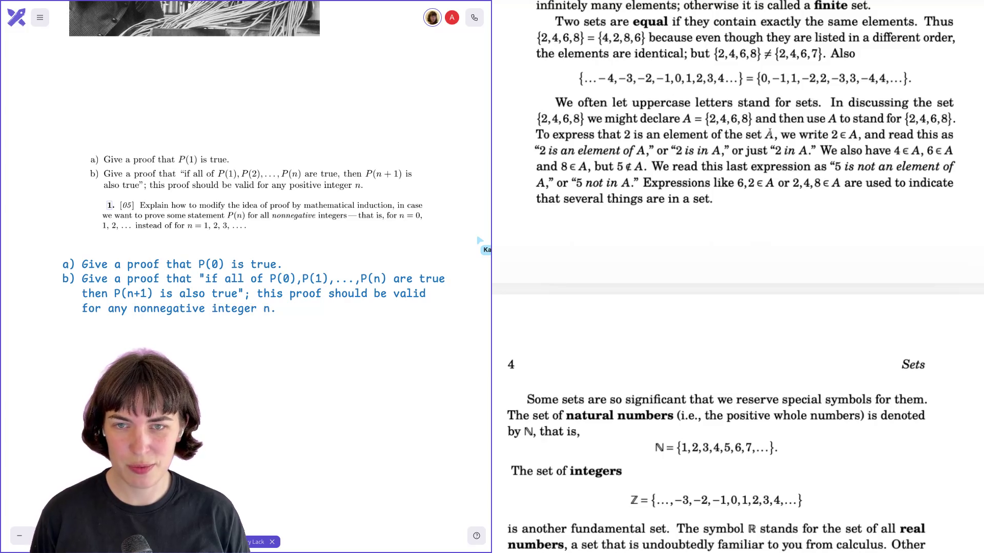
pyautogui.scroll(-1, 770, 132)
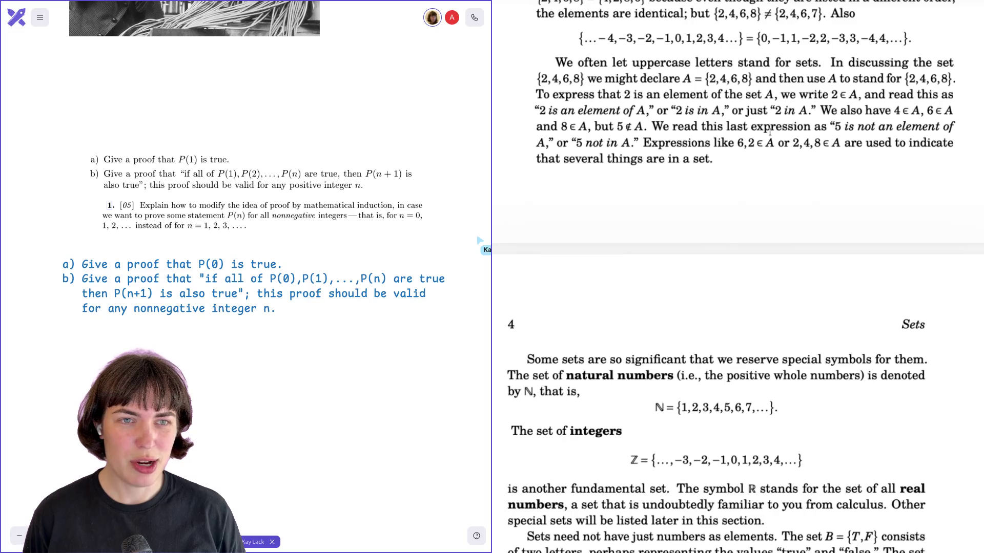
# Highlight the element-of symbol and the expression 2∈A, clearing each selection.
pyautogui.moveTo(834, 95); pyautogui.dragTo(843, 100)
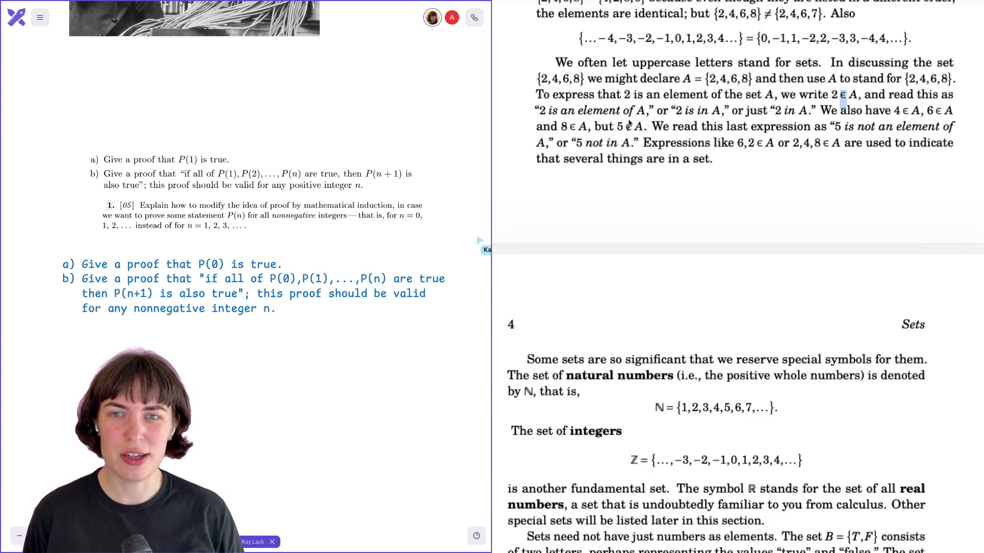
pyautogui.click(825, 94)
pyautogui.doubleClick(842, 97)
pyautogui.click(842, 97)
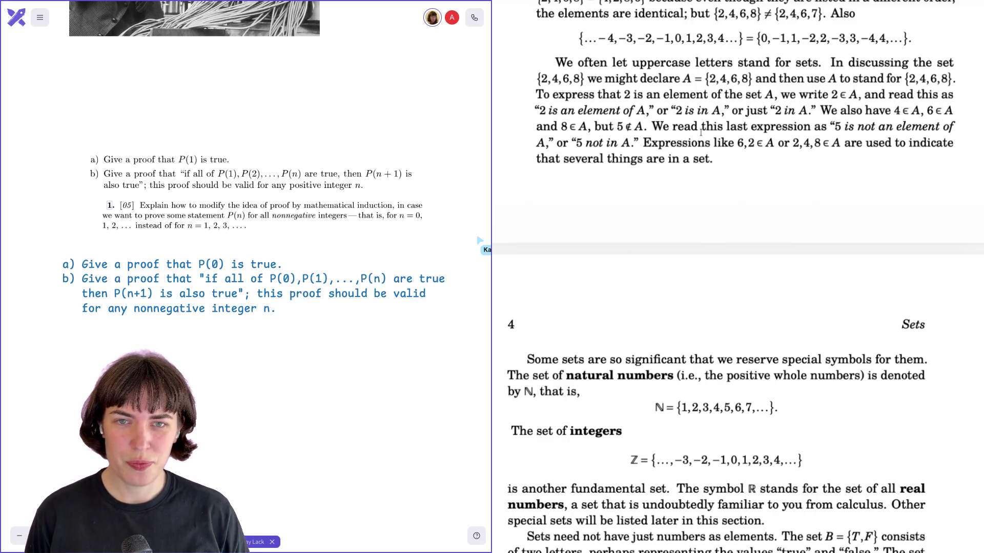
# Highlight the expression 5 ∉ A and the 6,2 multiple-elements example.
pyautogui.moveTo(617, 127); pyautogui.dragTo(642, 128)
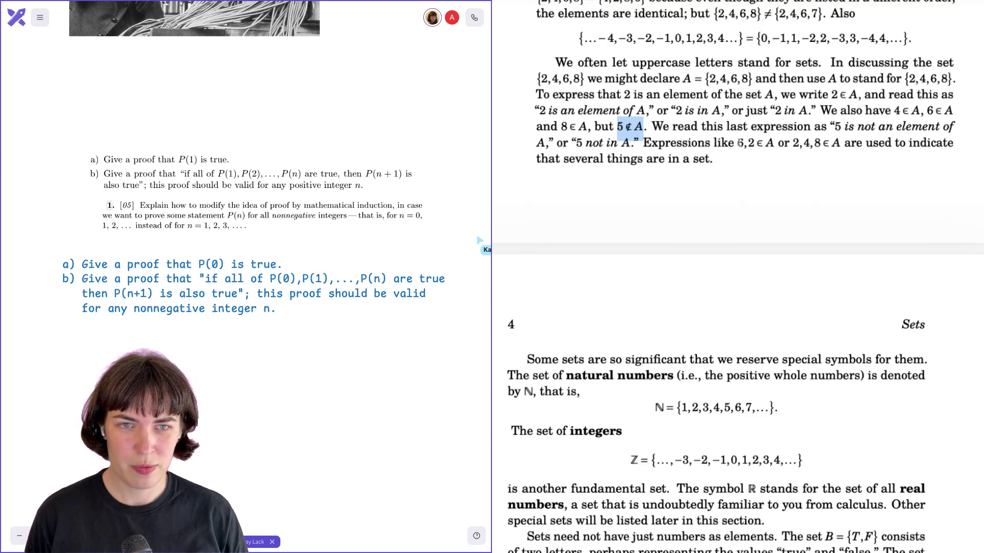
pyautogui.moveTo(737, 143); pyautogui.dragTo(755, 143)
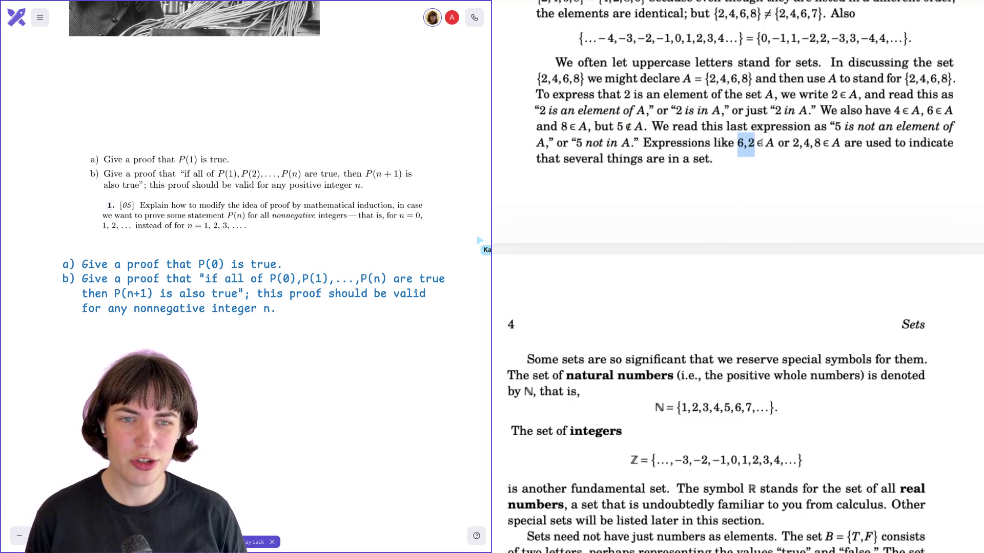
pyautogui.click(756, 145)
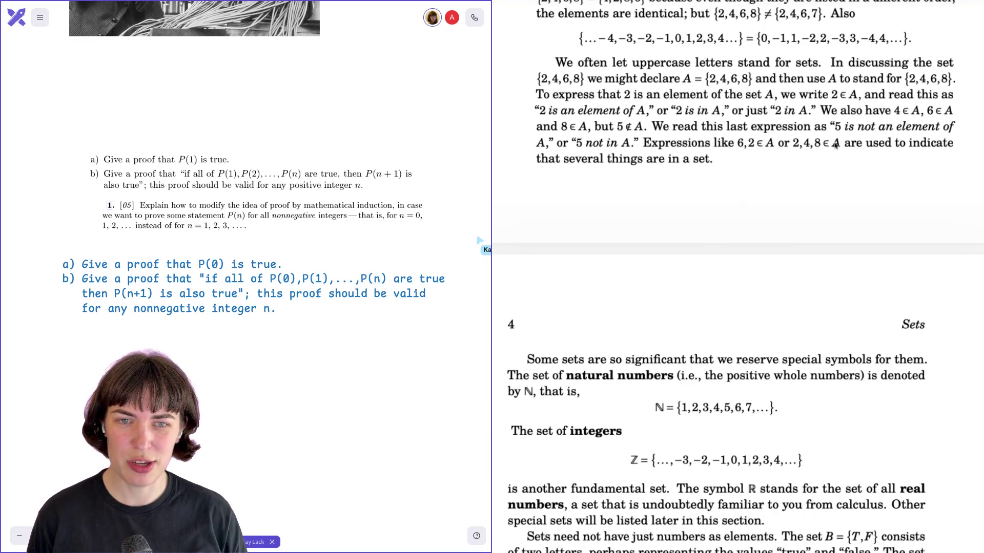
pyautogui.scroll(-3, 836, 143)
pyautogui.scroll(-2, 835, 142)
pyautogui.scroll(-1, 834, 142)
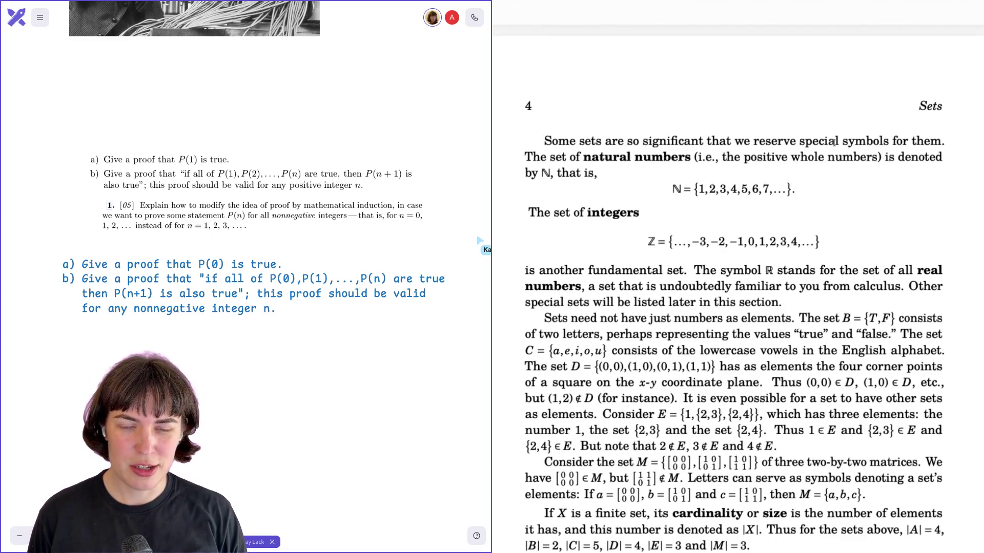
pyautogui.scroll(-1, 835, 143)
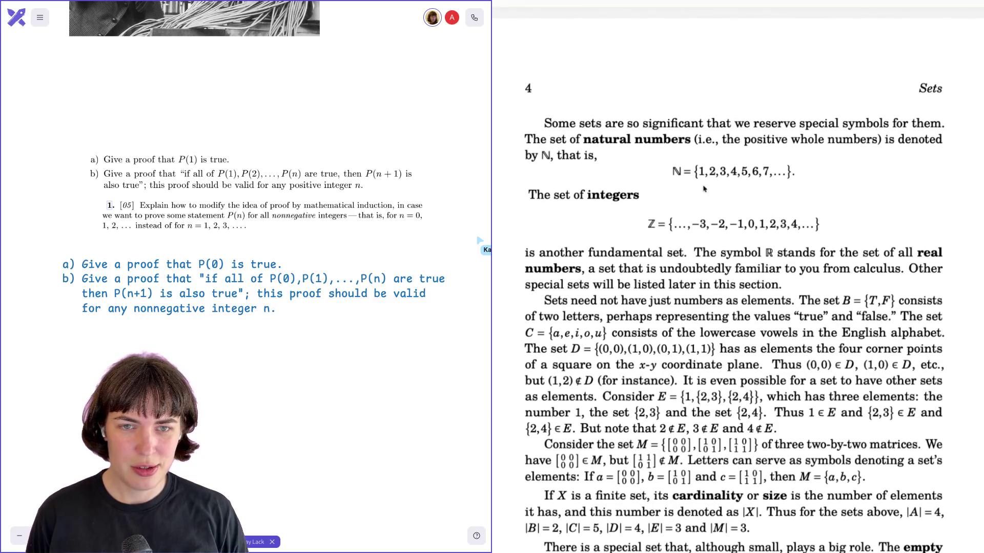
pyautogui.moveTo(672, 171); pyautogui.dragTo(792, 174)
pyautogui.click(791, 174)
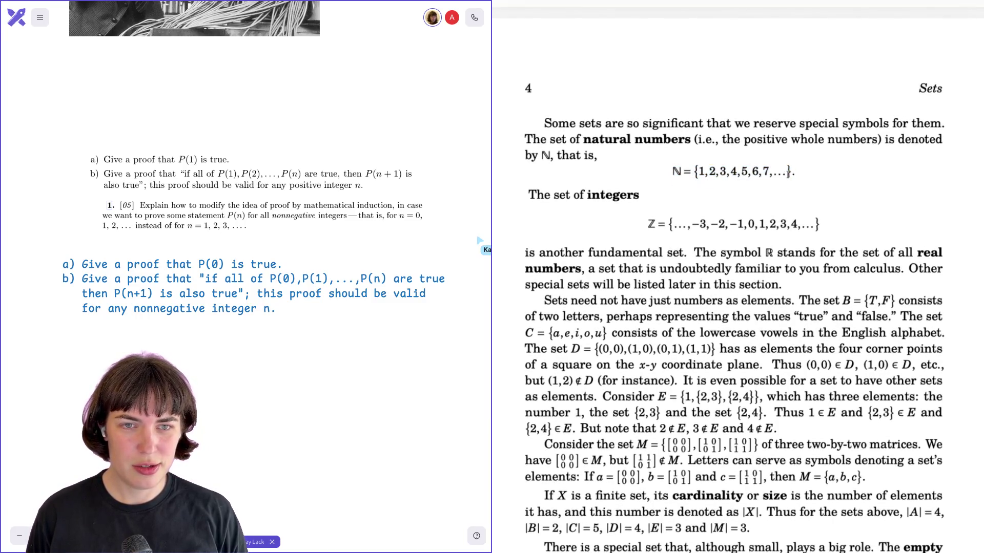
pyautogui.moveTo(682, 173); pyautogui.dragTo(675, 176)
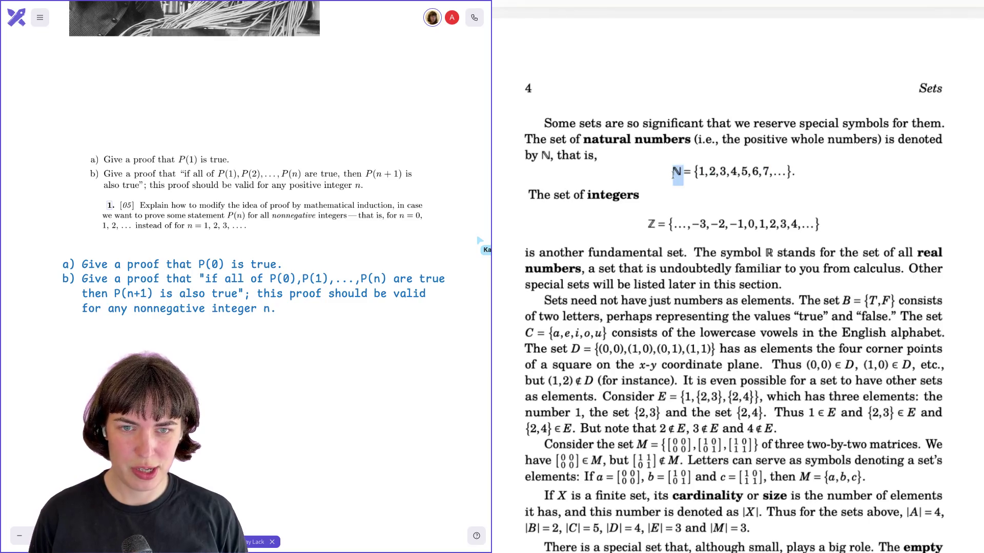
pyautogui.click(675, 174)
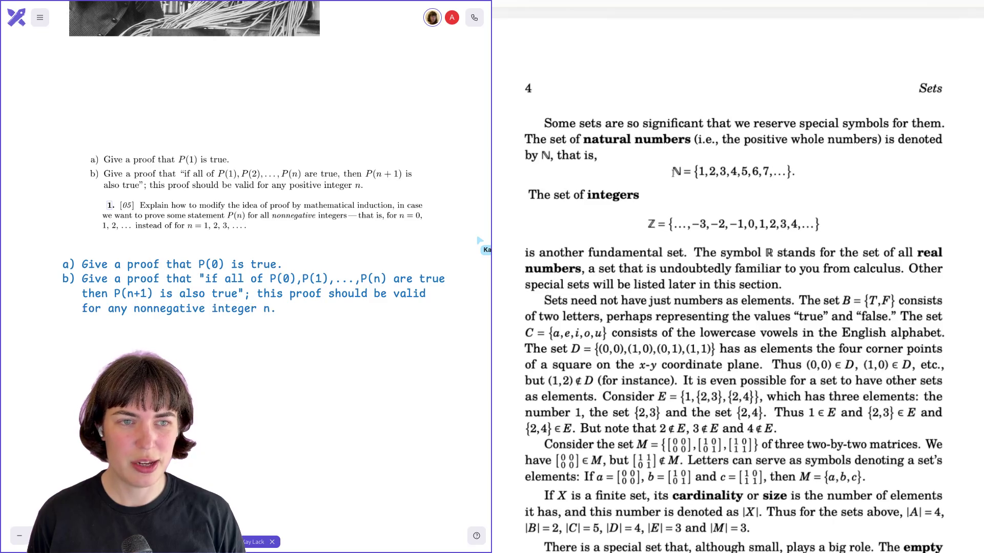
pyautogui.moveTo(646, 224); pyautogui.dragTo(654, 227)
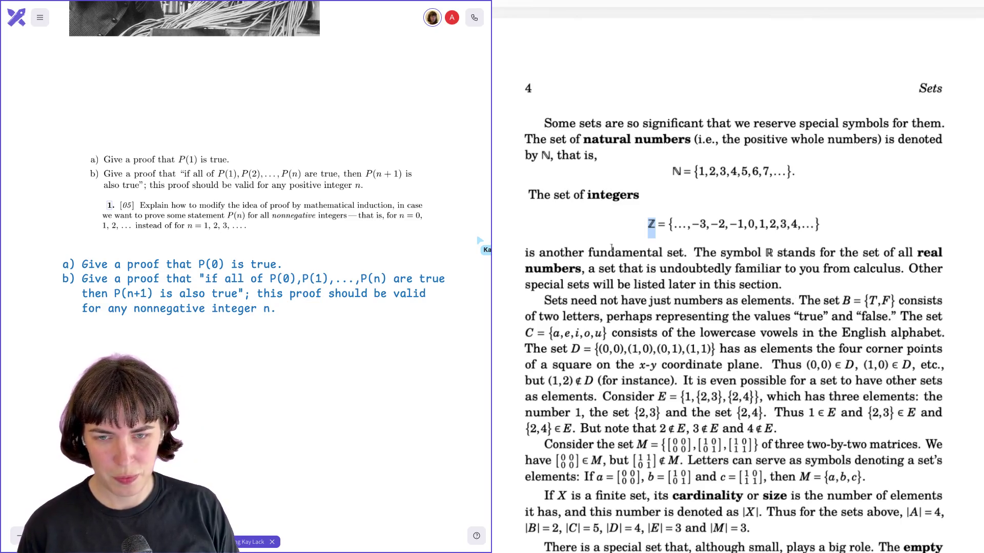
pyautogui.click(587, 151)
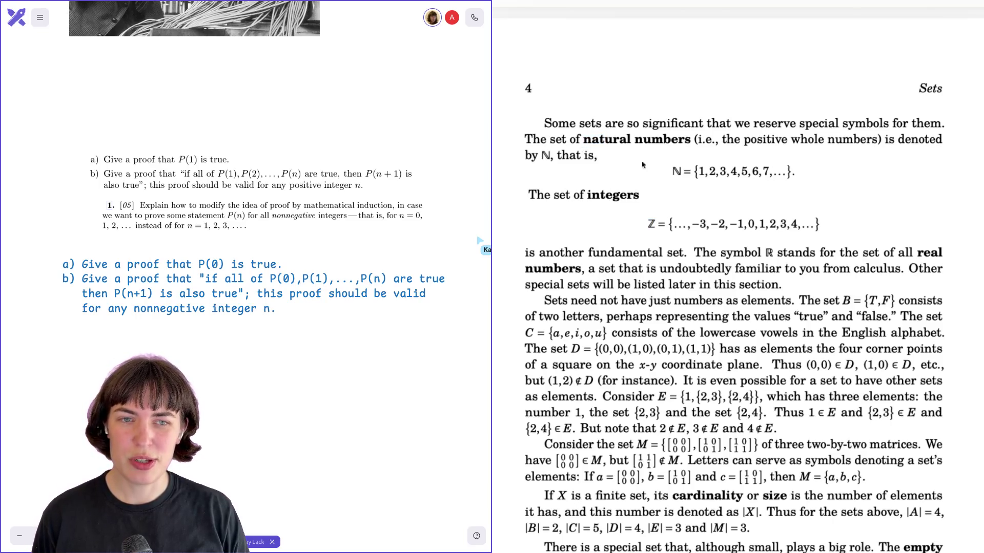